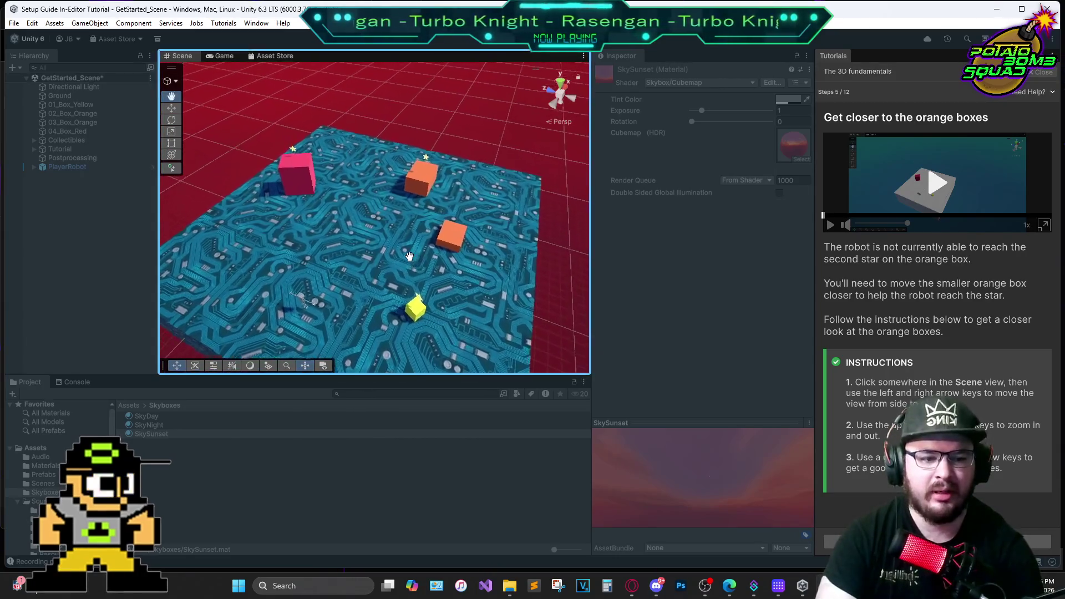
Move the Scene view close to the two orange boxes with the arrow keys, briefly viewing the tutorial video
key(Left)
key(Right)
key(Up)
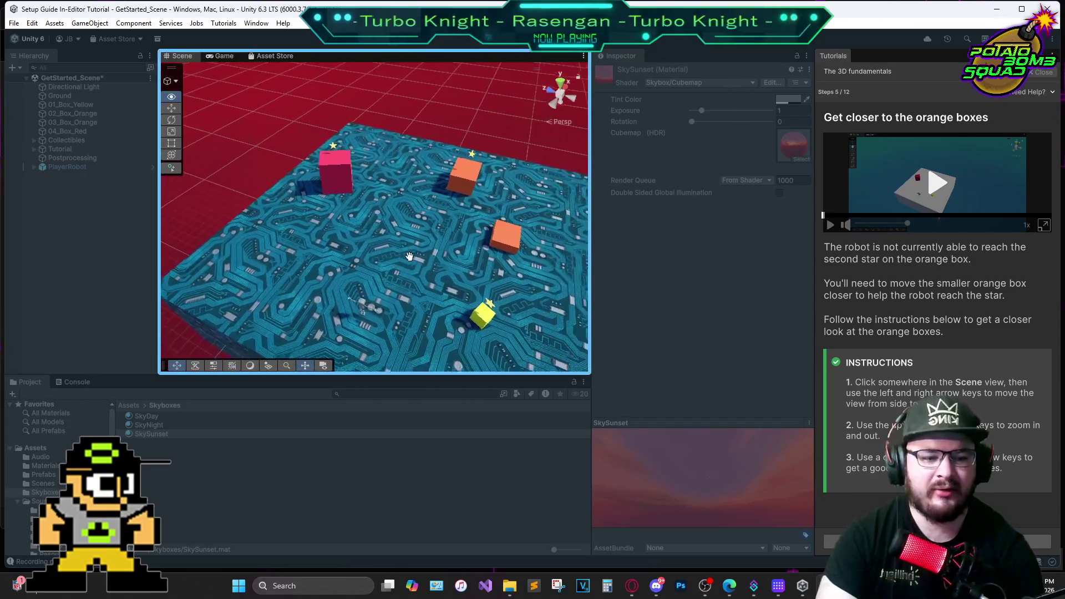
key(Up)
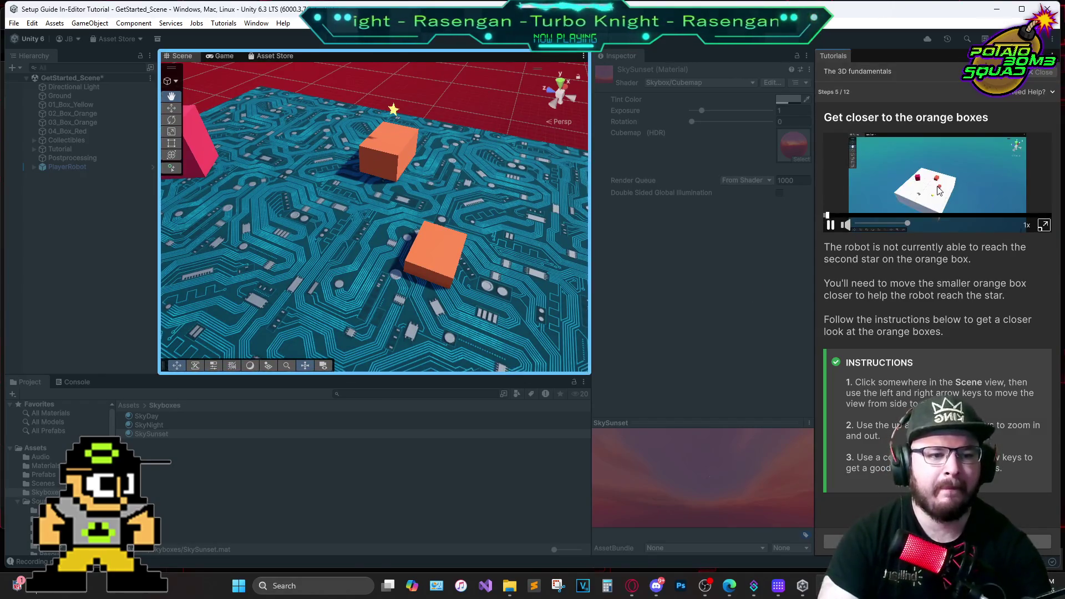
click(1044, 226)
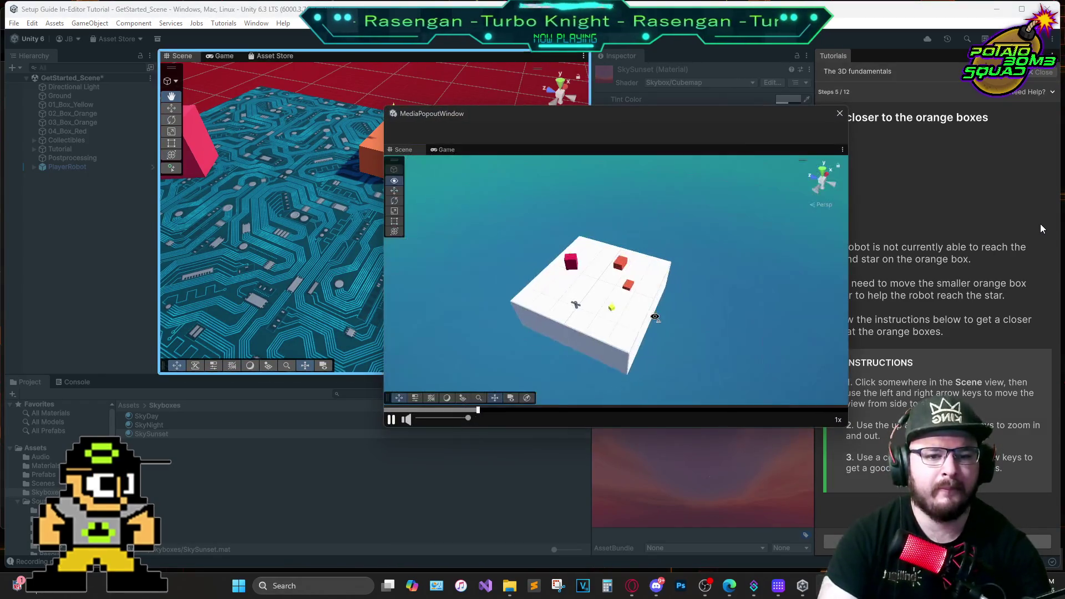
click(839, 113)
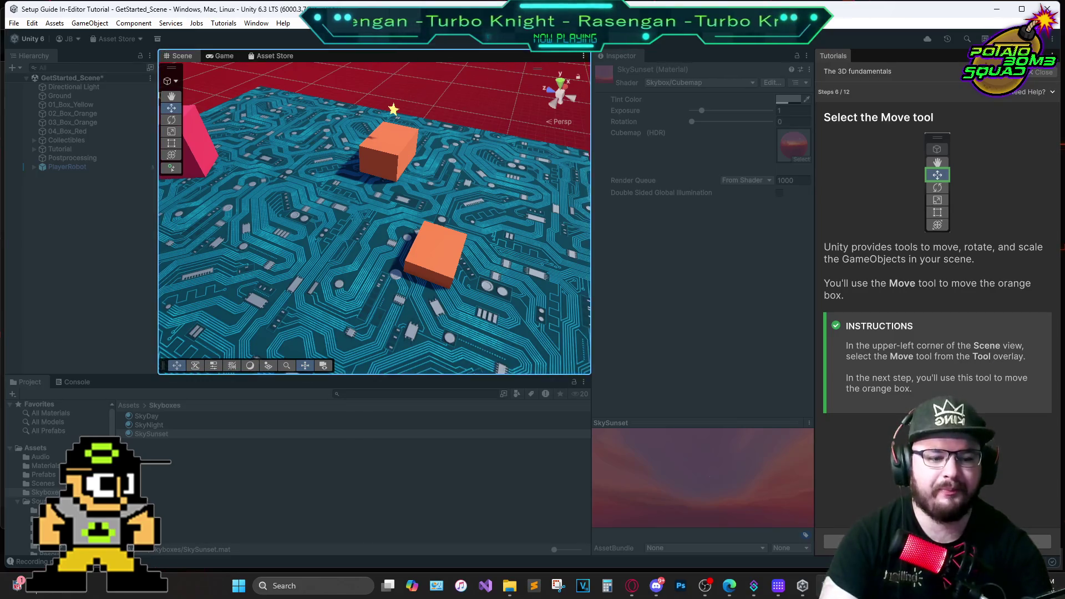
Advance the tutorial, then slide 02_Box_Orange along X beside the larger orange box
click(1040, 543)
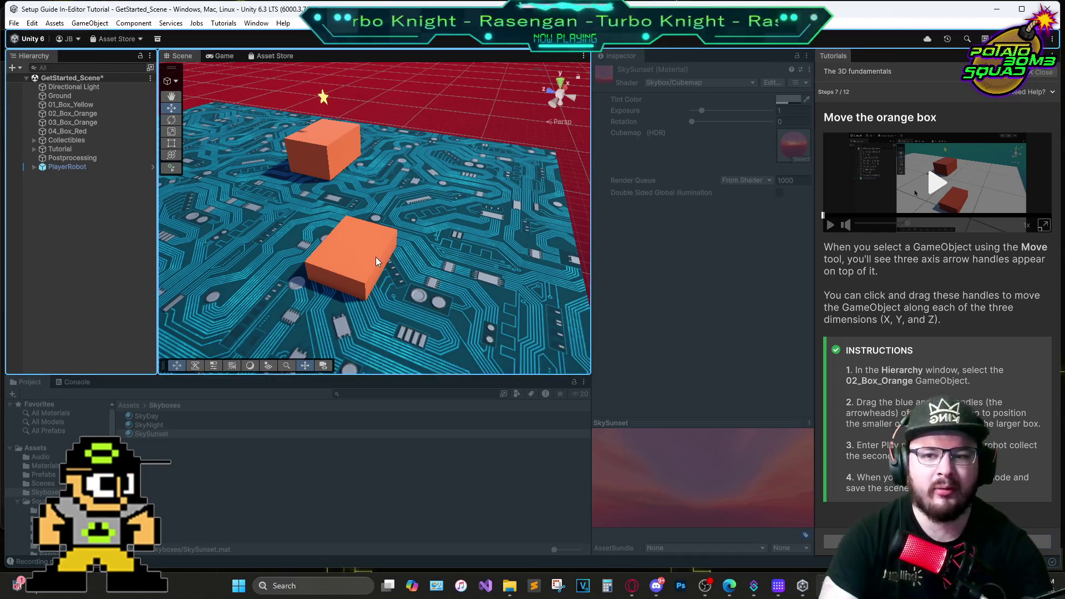
click(350, 261)
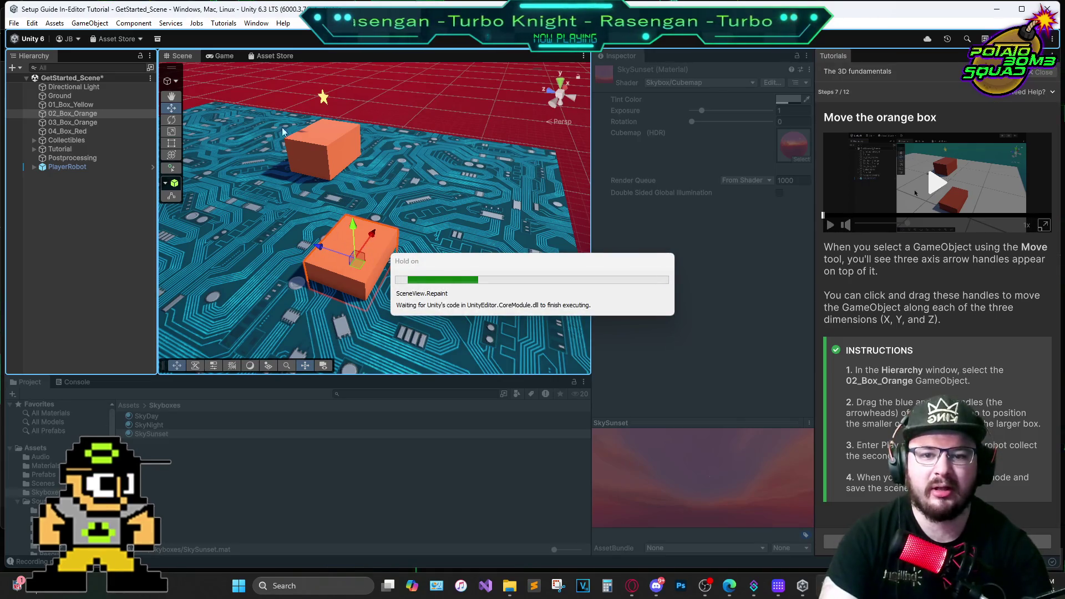
mouse_move(370, 241)
mouse_down()
mouse_move(416, 177)
mouse_move(311, 182)
mouse_up()
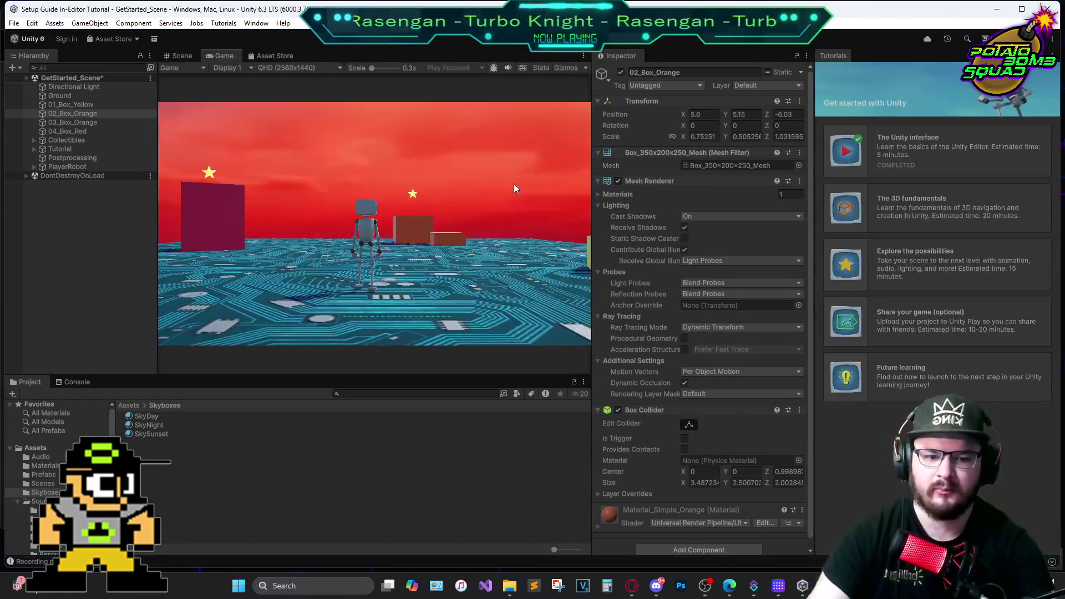
Walk the robot forward, jump onto the orange boxes to collect the star, then stop Play mode
key(w)
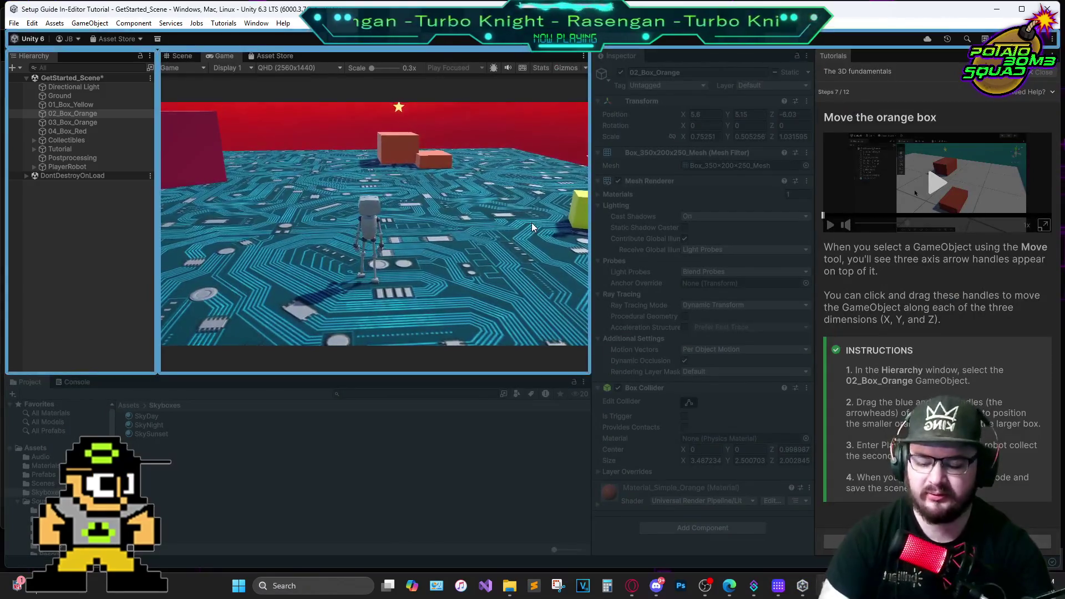
key(w)
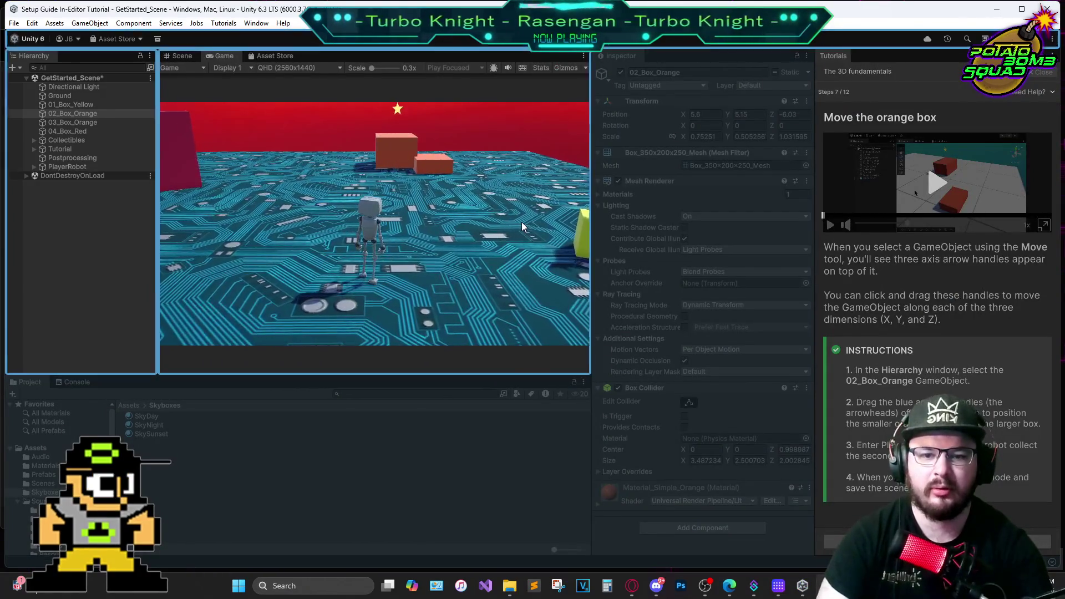
key(w)
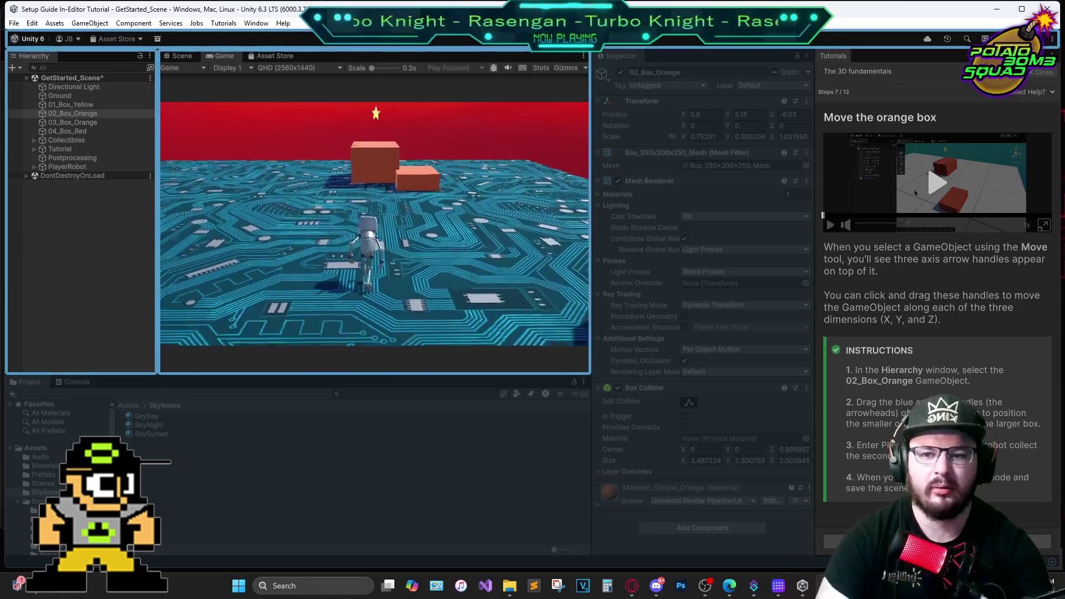
key(w)
key(space)
key(w)
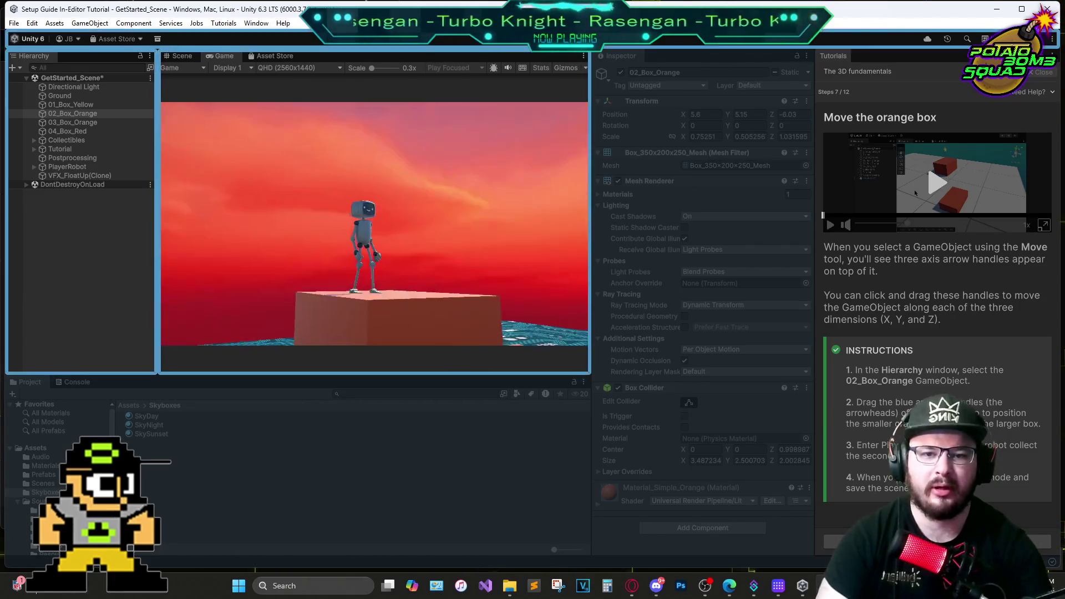
key(Escape)
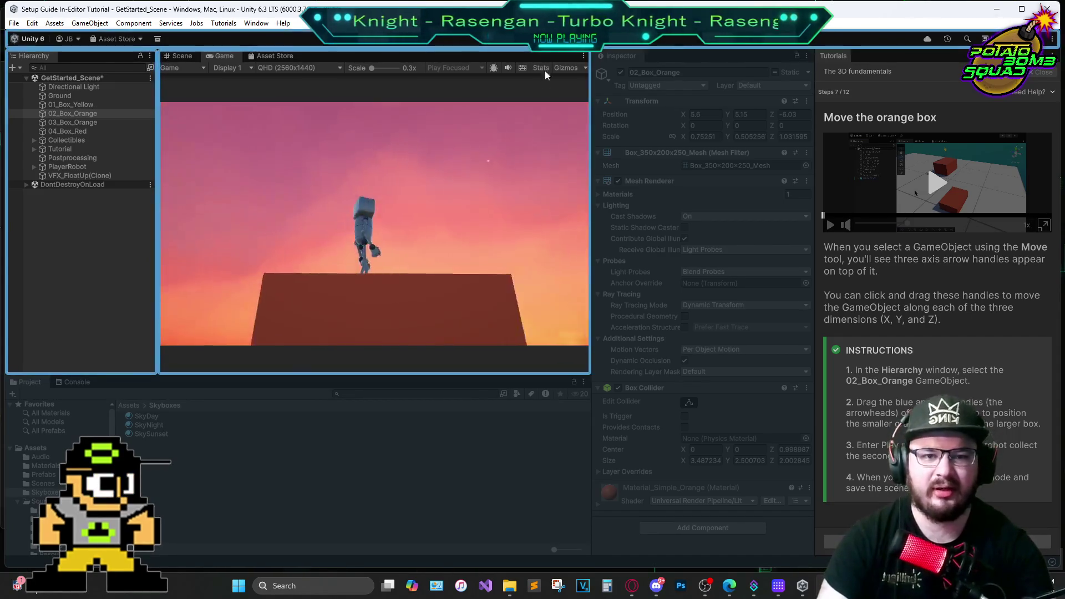
click(521, 44)
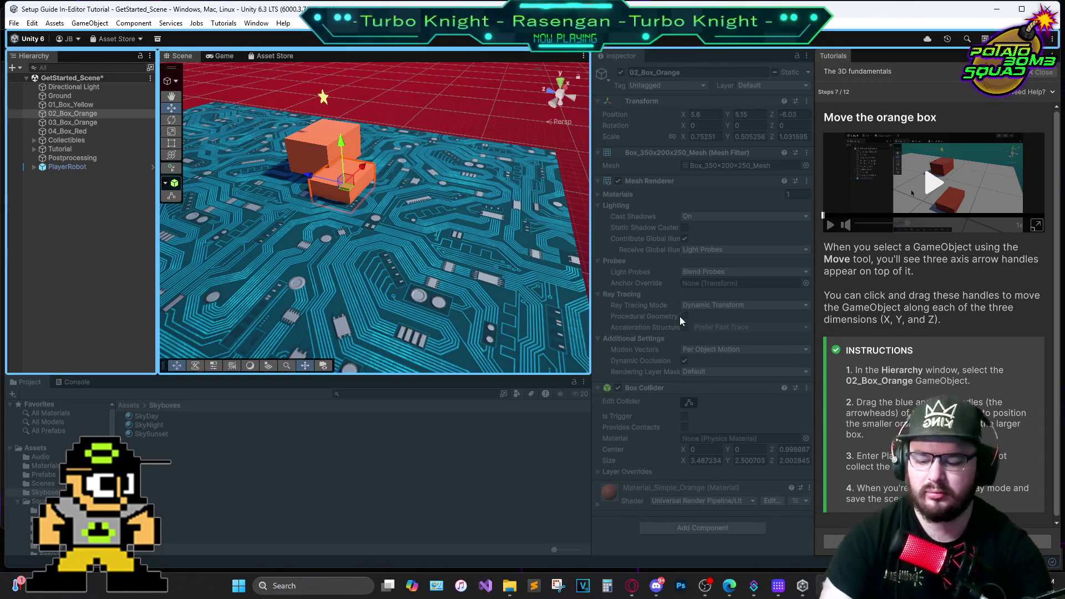
Save the scene via File > Save and select the Prefabs folder under Assets
click(14, 23)
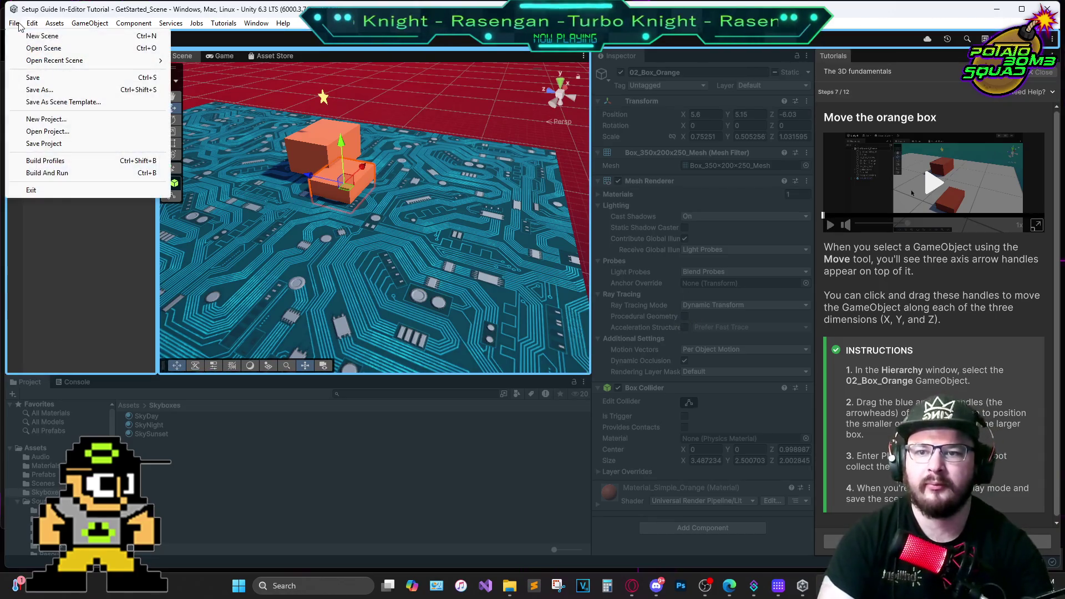
click(61, 80)
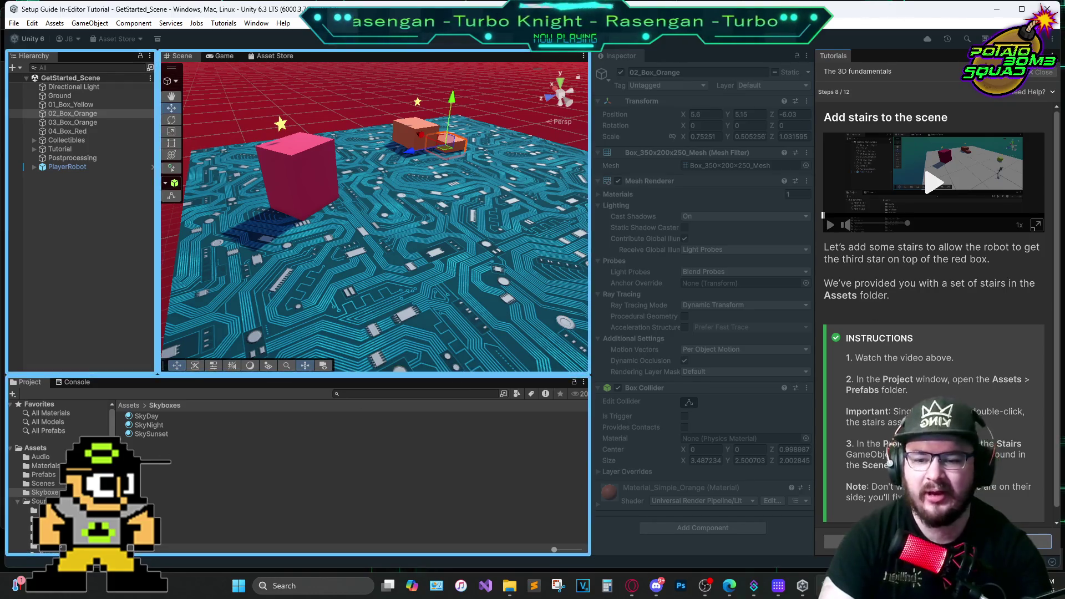
click(36, 447)
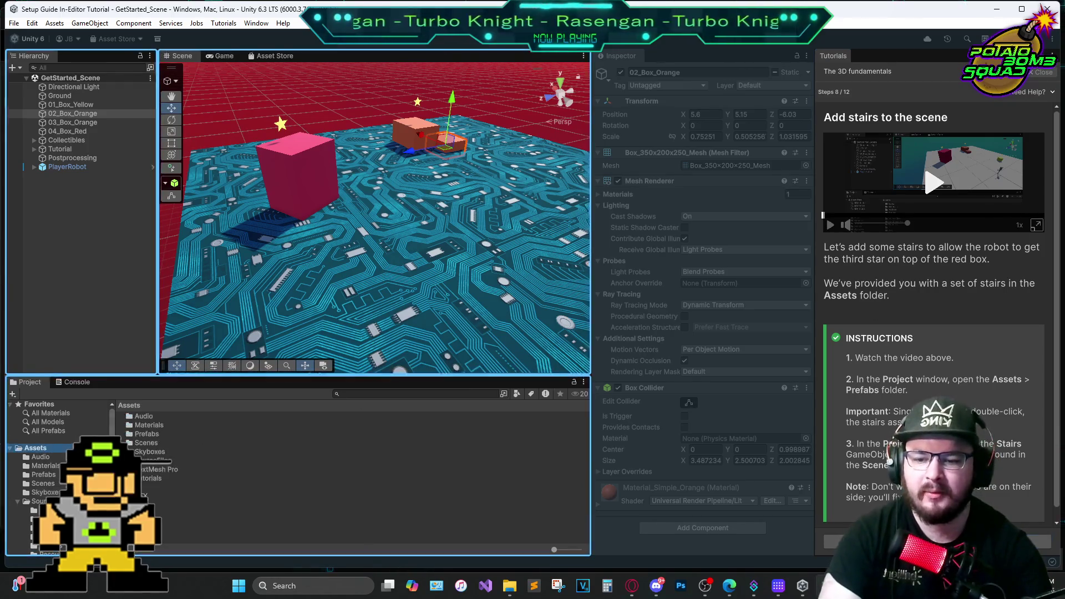
click(145, 434)
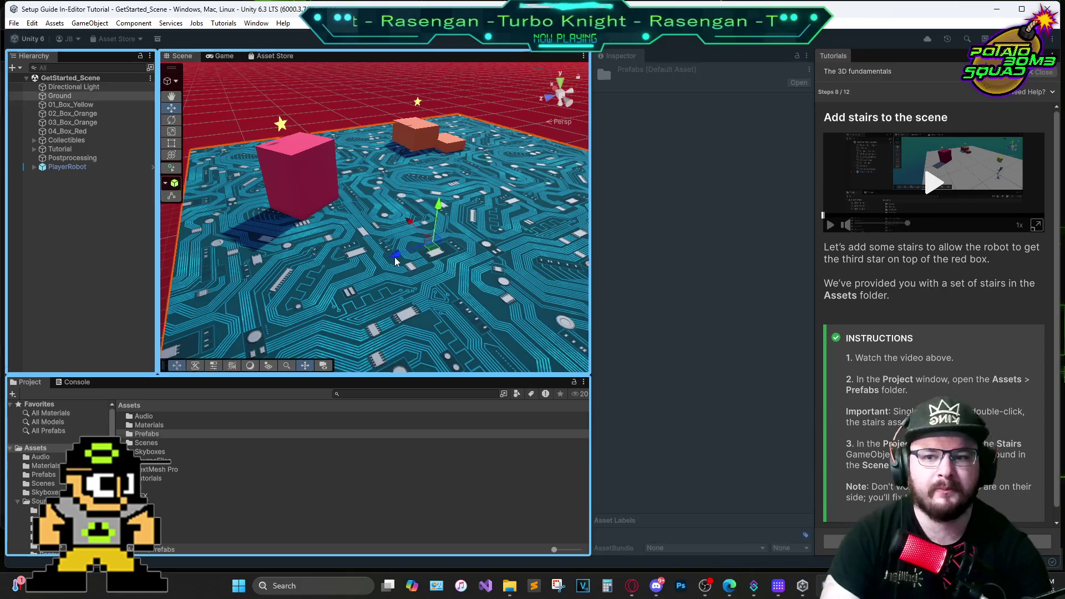
Undo an accidental upward move of the Ground object and deselect it
click(392, 256)
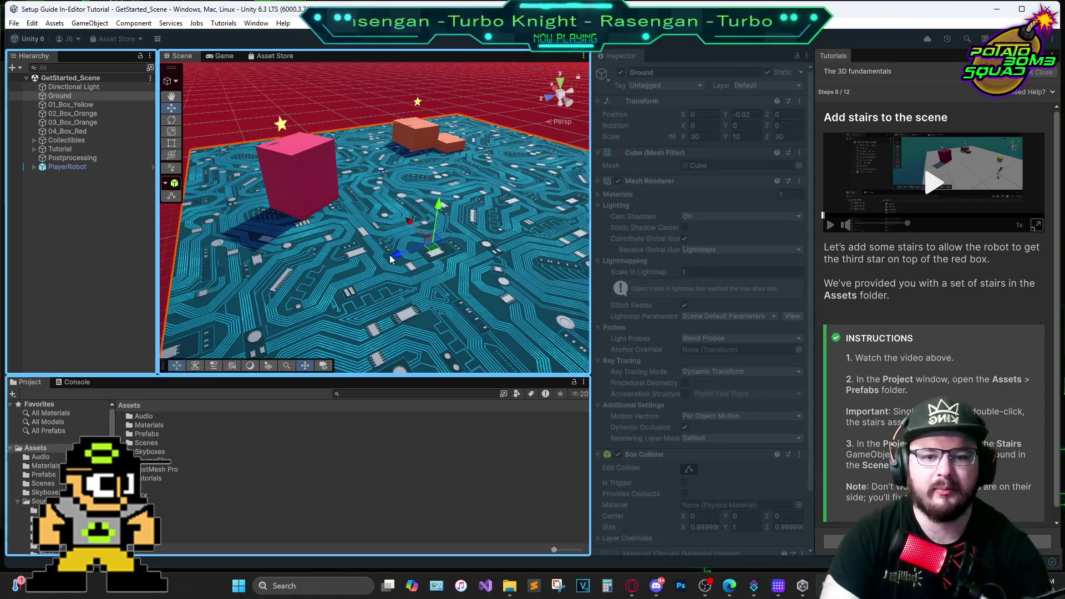
drag(438, 211, 442, 193)
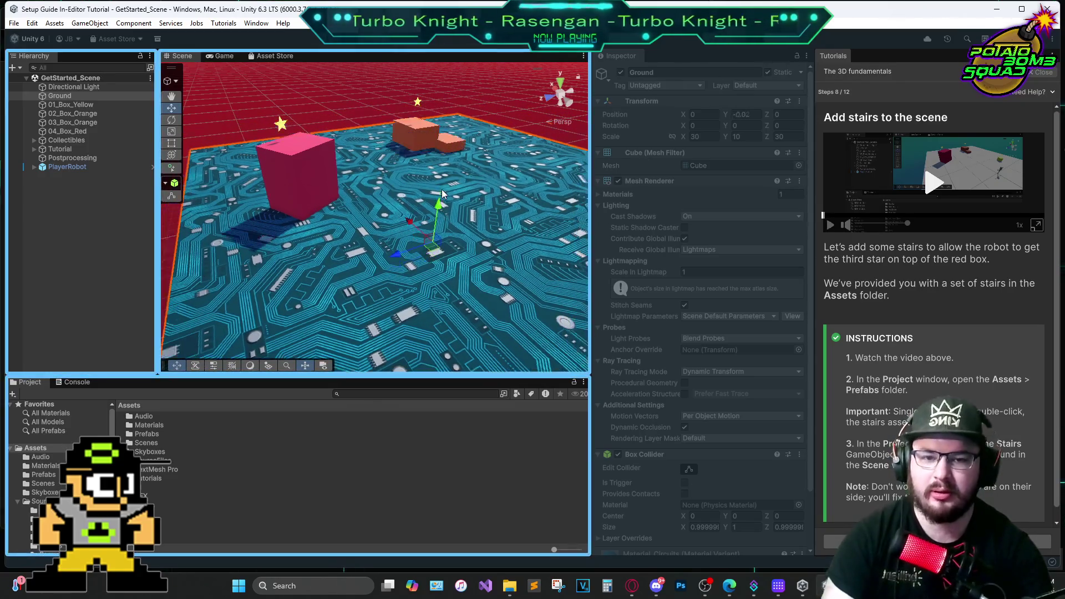
key(ctrl+z)
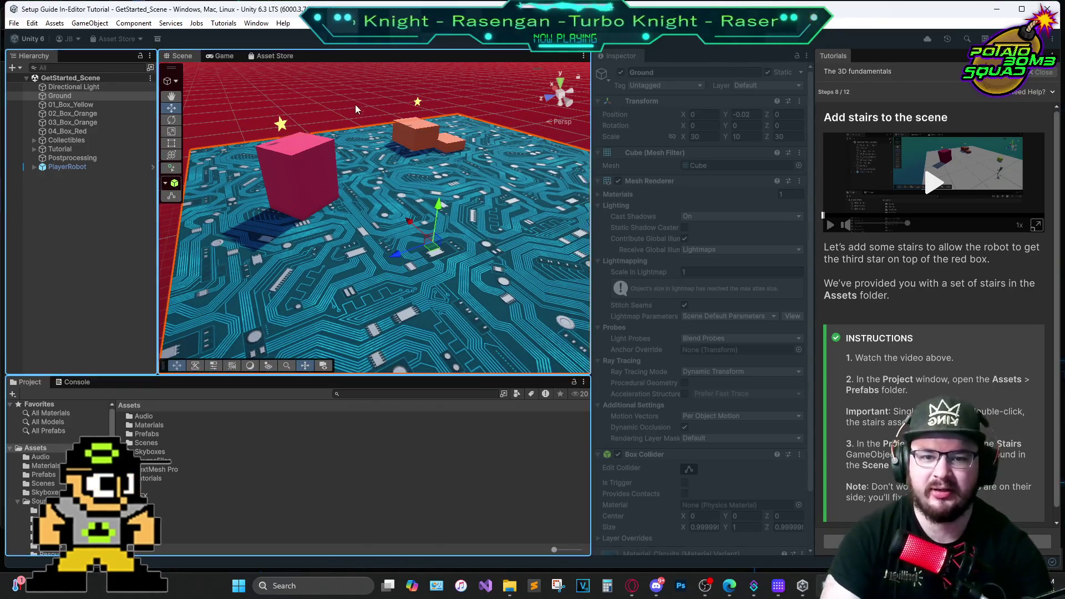
click(353, 96)
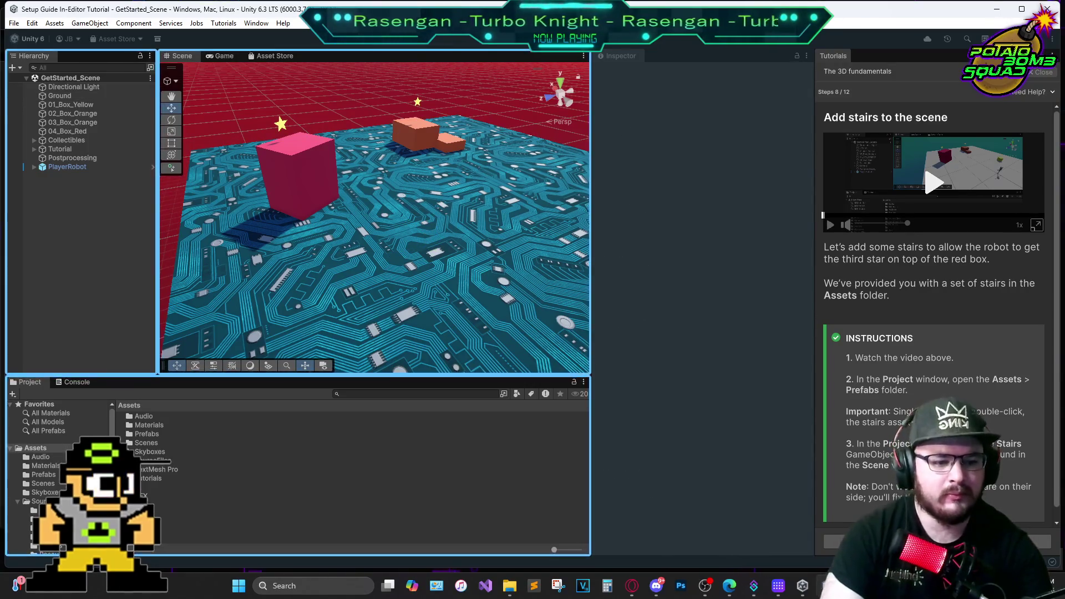
Place the Stairs prefab from Assets > Prefabs into the scene beside the red box
click(1037, 225)
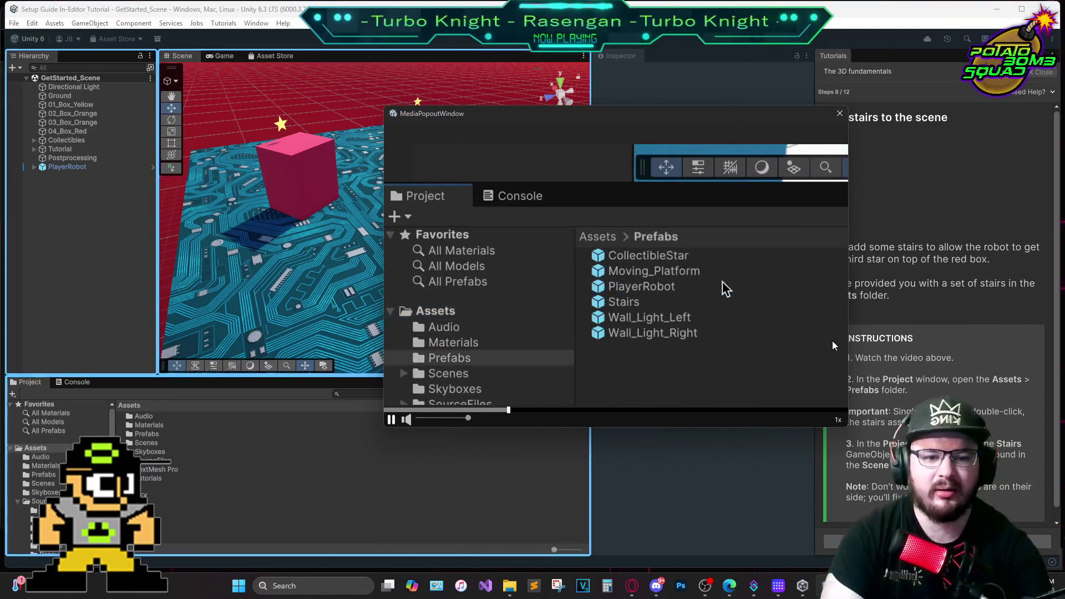
click(157, 437)
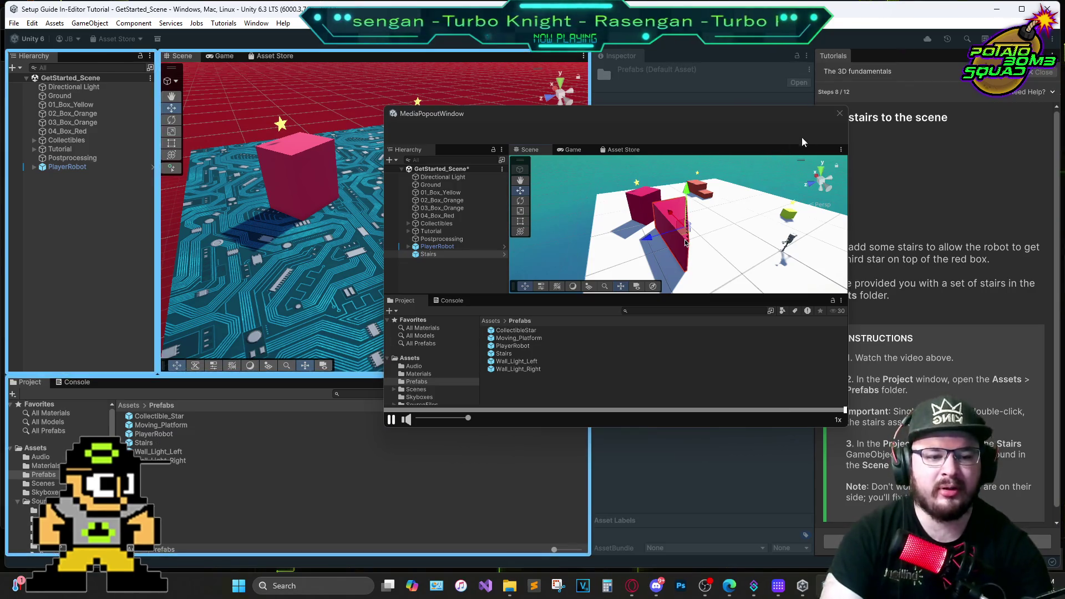
click(841, 117)
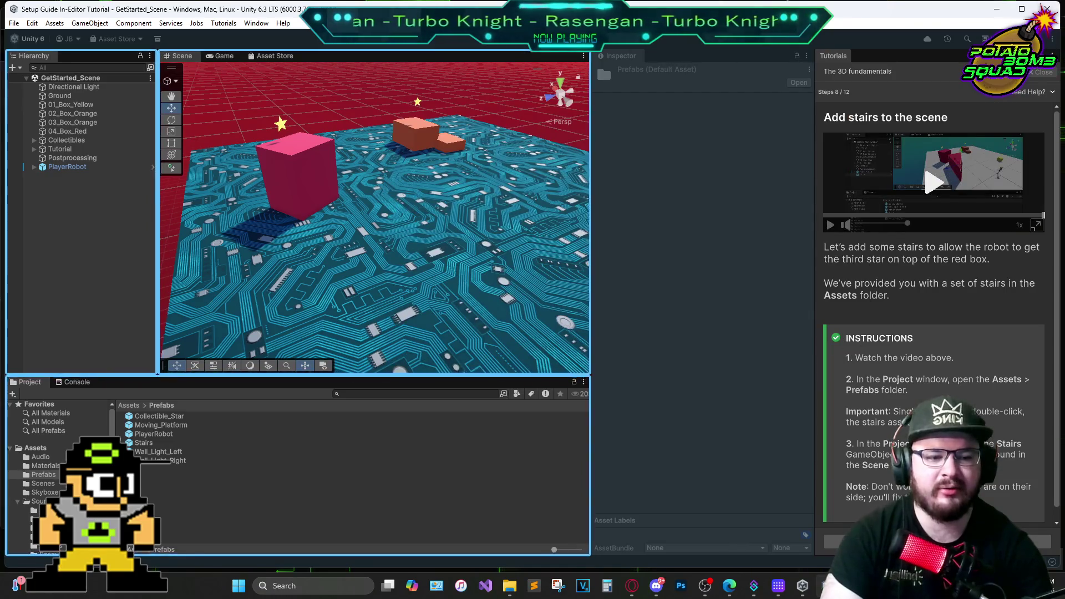
mouse_move(188, 425)
mouse_down()
mouse_move(418, 228)
mouse_move(409, 235)
mouse_up()
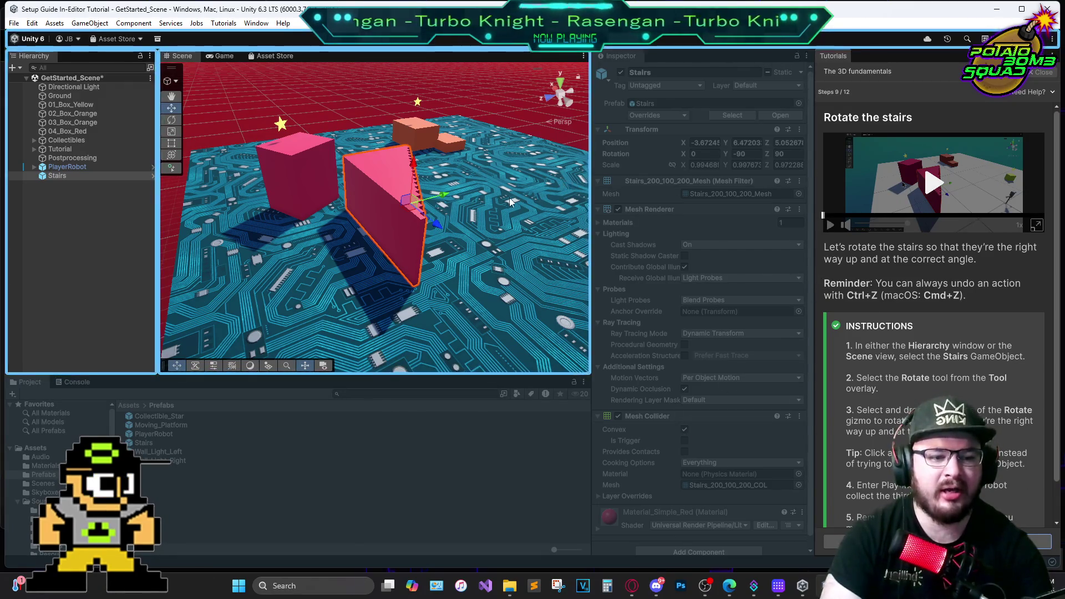
Rotate the Stairs upright to about -110.965 Y, undoing one stray tilt
click(175, 119)
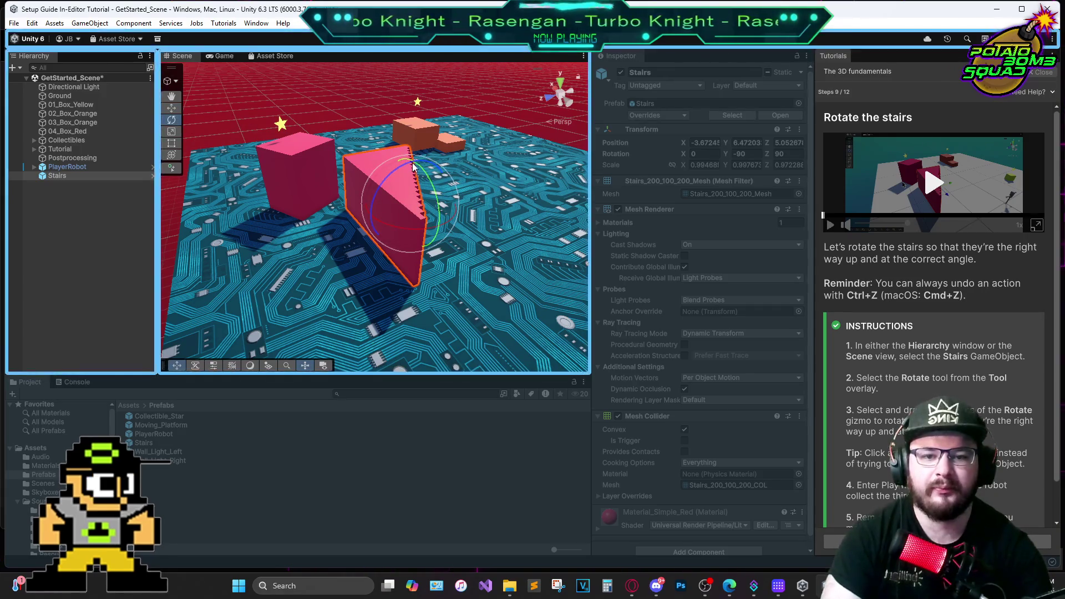
mouse_move(398, 173)
mouse_down()
mouse_move(372, 191)
mouse_move(344, 254)
mouse_move(351, 359)
mouse_up()
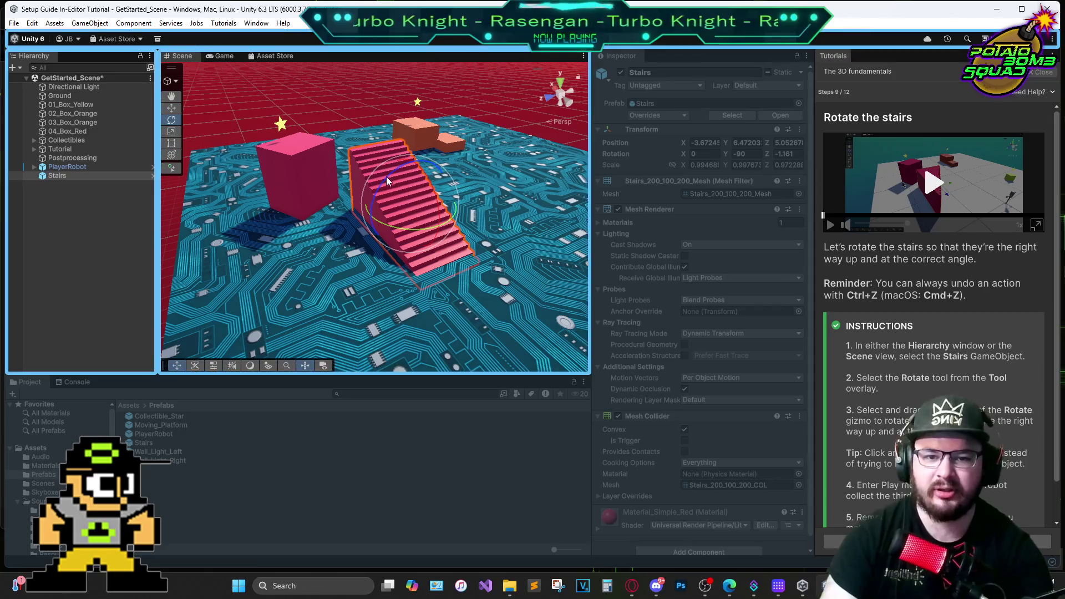
mouse_move(387, 178)
mouse_down()
mouse_move(426, 165)
mouse_move(391, 215)
mouse_move(436, 165)
mouse_move(558, 148)
mouse_up()
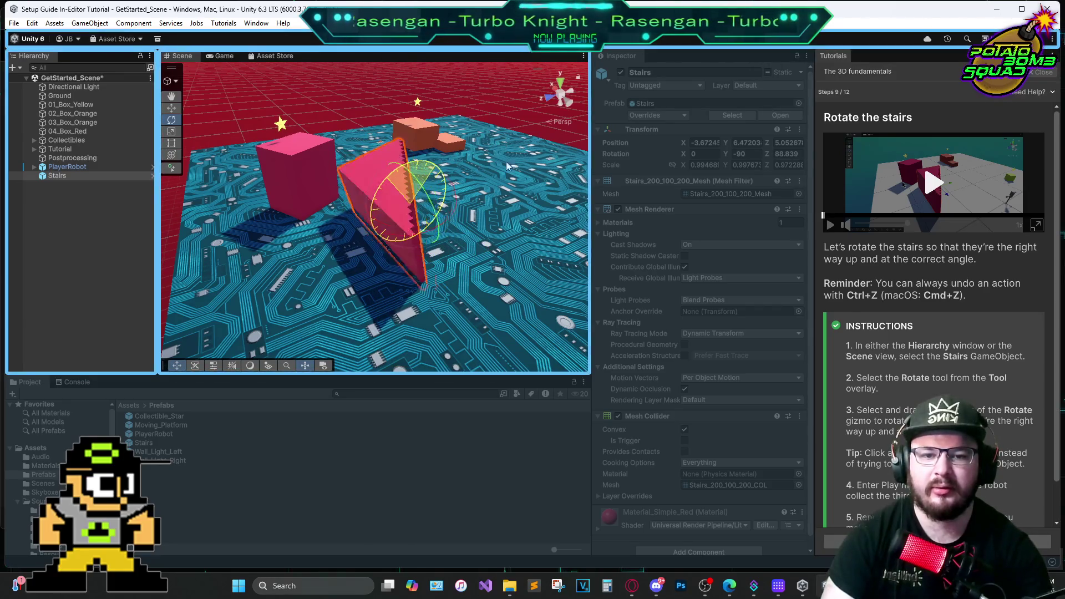
key(ctrl+z)
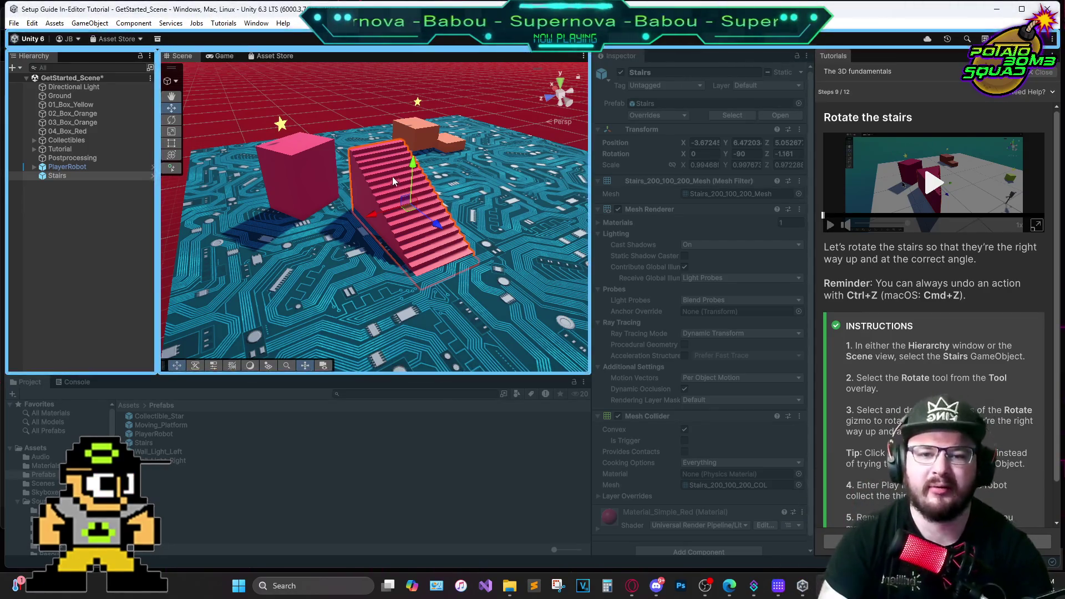
Reposition the Stairs so they lean against the red box
drag(373, 216, 311, 242)
mouse_move(351, 191)
mouse_down()
mouse_move(348, 222)
mouse_move(368, 259)
mouse_move(354, 228)
mouse_move(384, 226)
mouse_up()
click(172, 108)
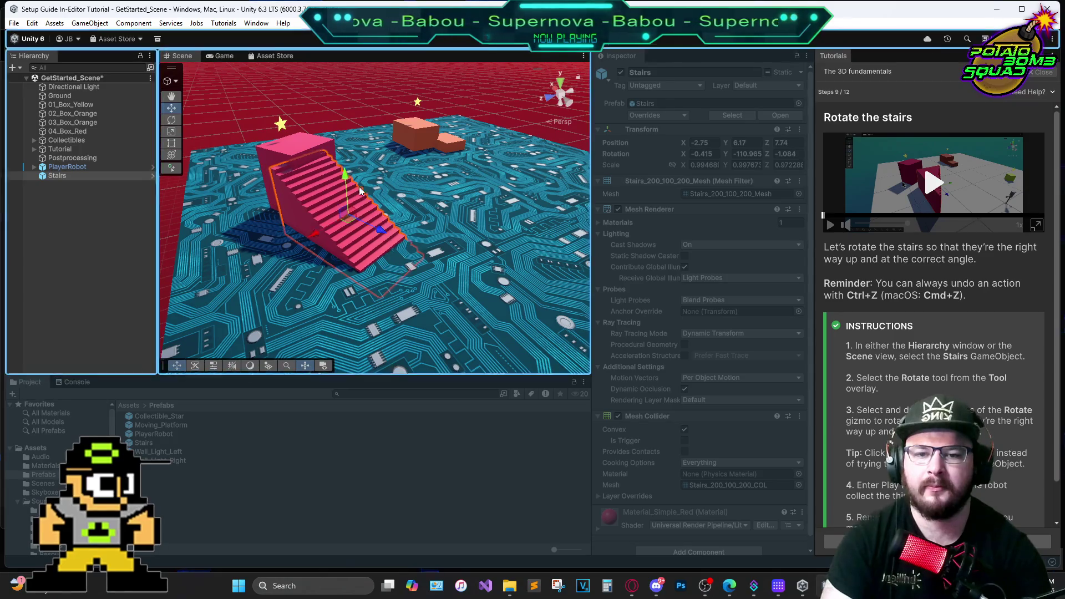
drag(317, 231, 335, 227)
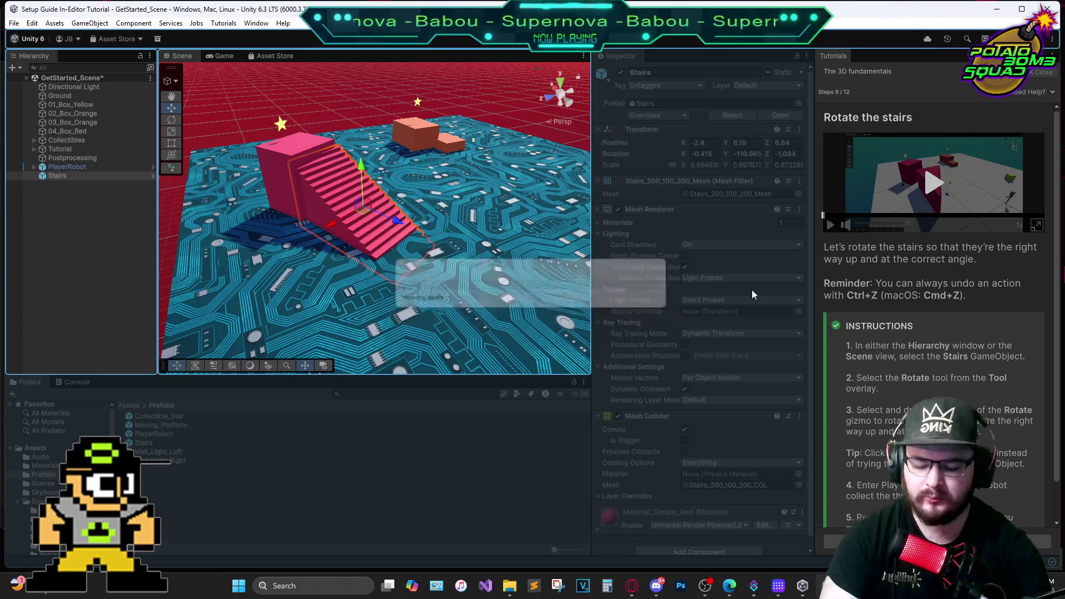
Test the stairs in Play mode, stop, save the scene, and advance the tutorial to step 10
key(ctrl+p)
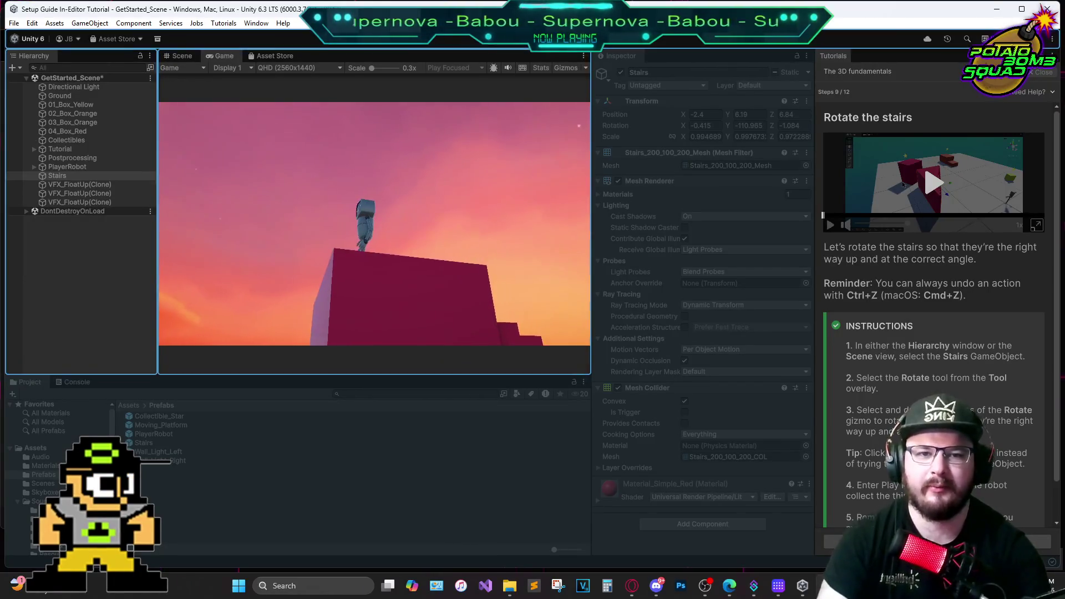
key(ctrl+p)
scroll(933, 278, down, 1)
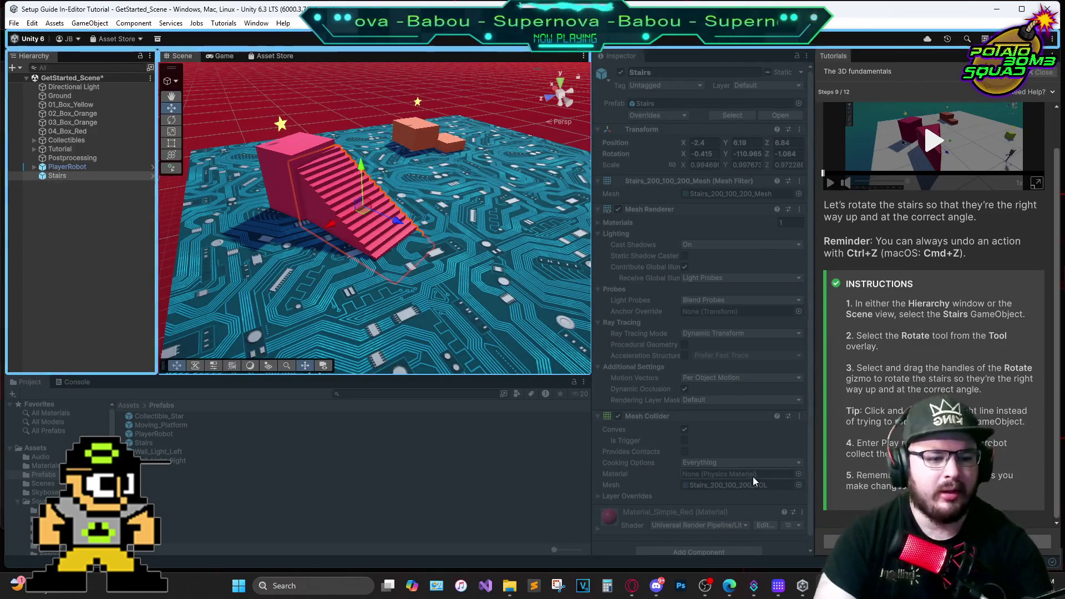
click(14, 23)
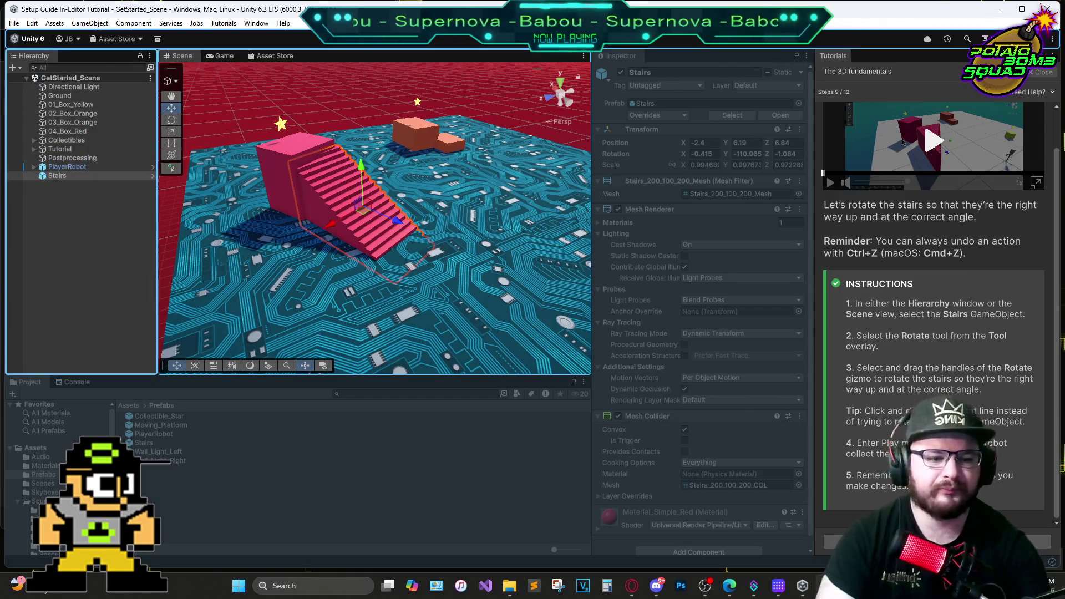
click(1038, 542)
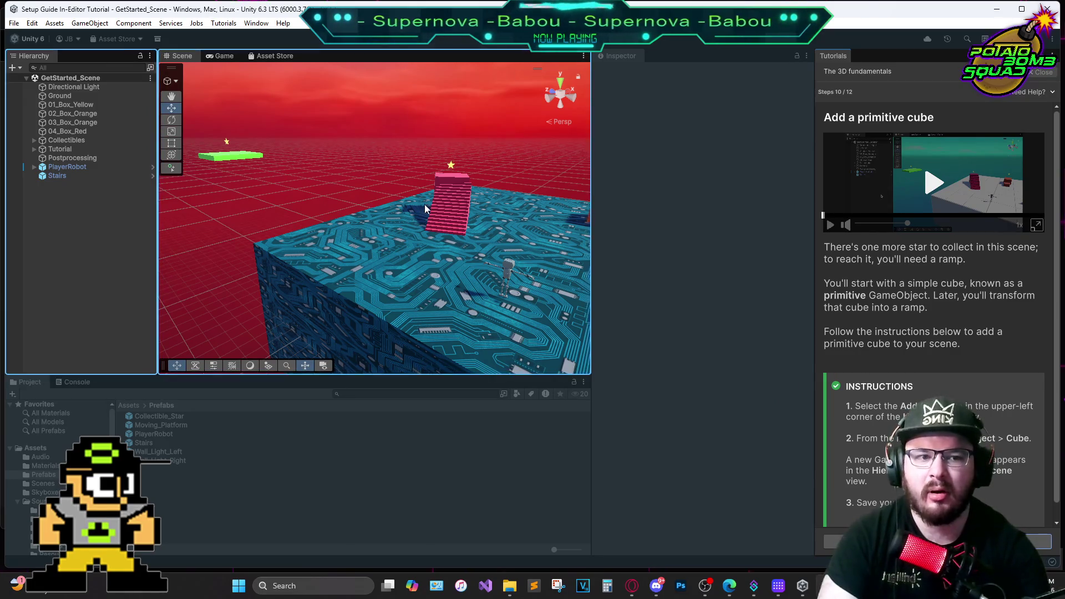
Watch the enlarged cube tutorial video, pausing and resuming it
click(1041, 231)
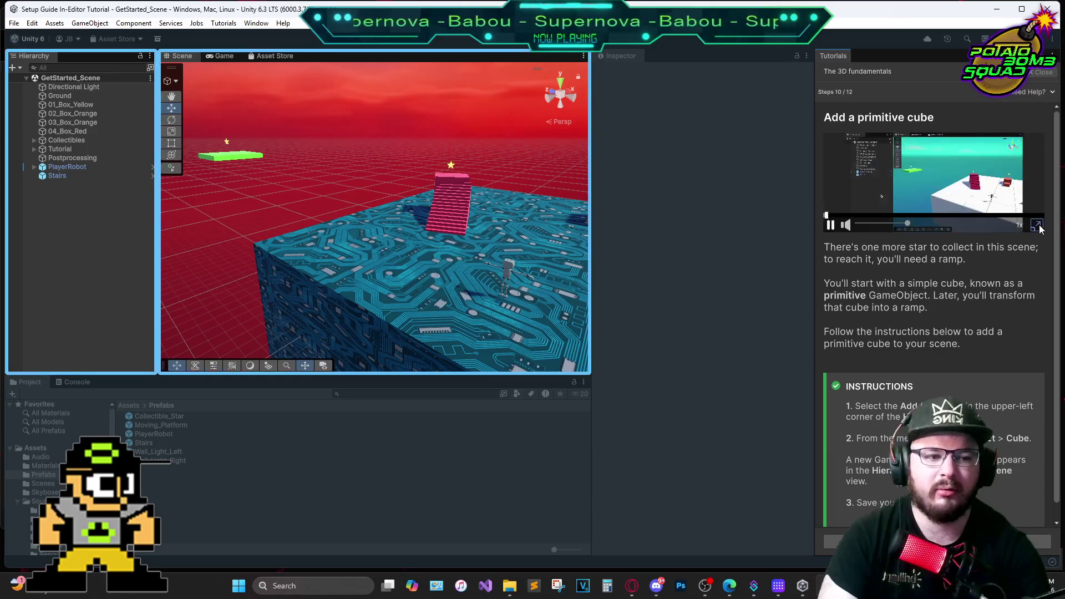
click(1038, 227)
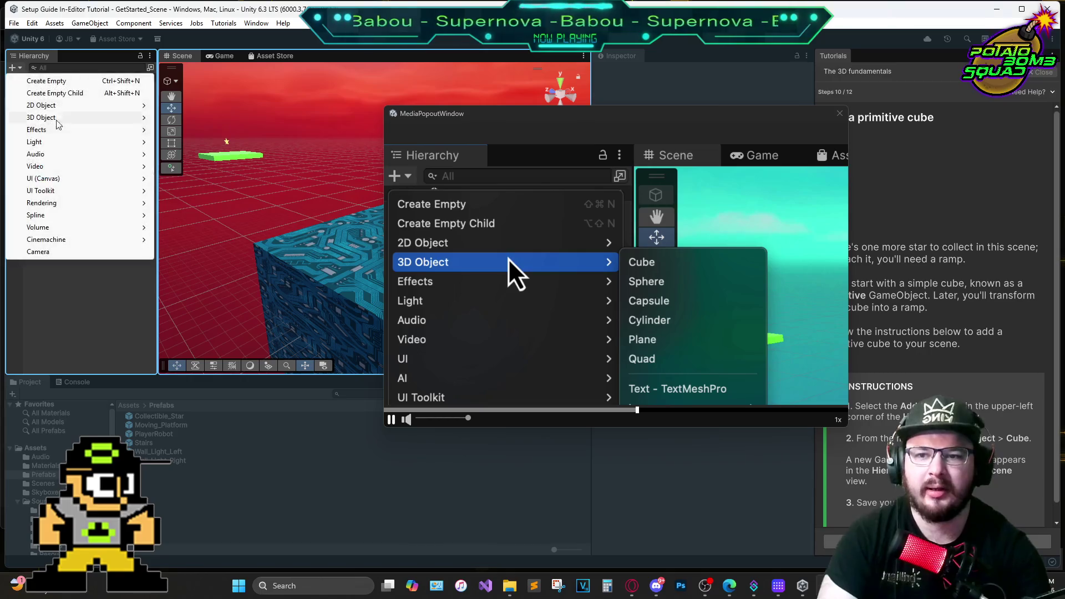
mouse_move(66, 122)
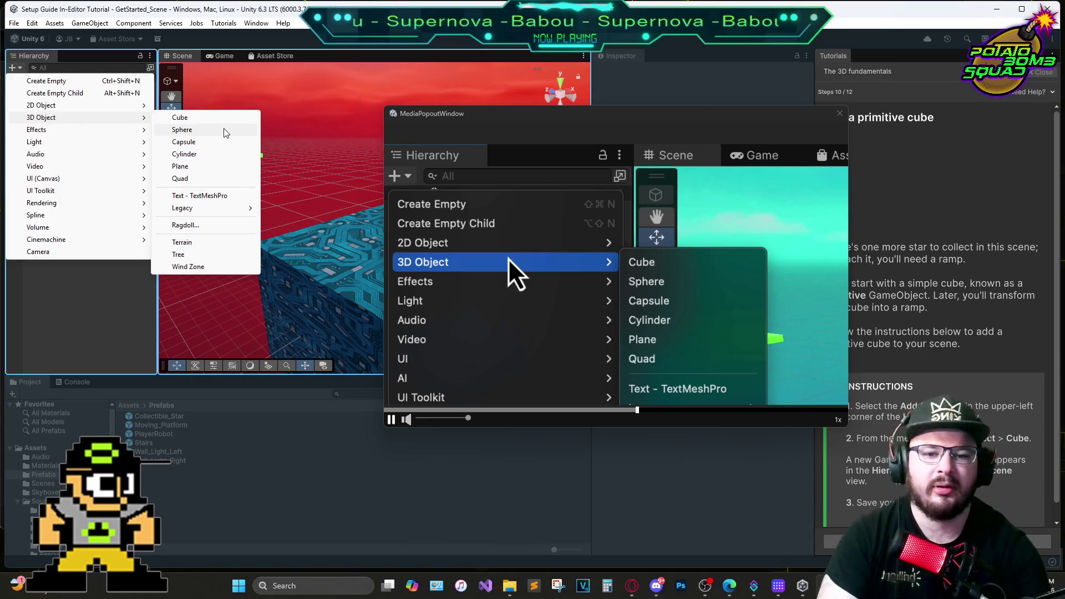
click(599, 237)
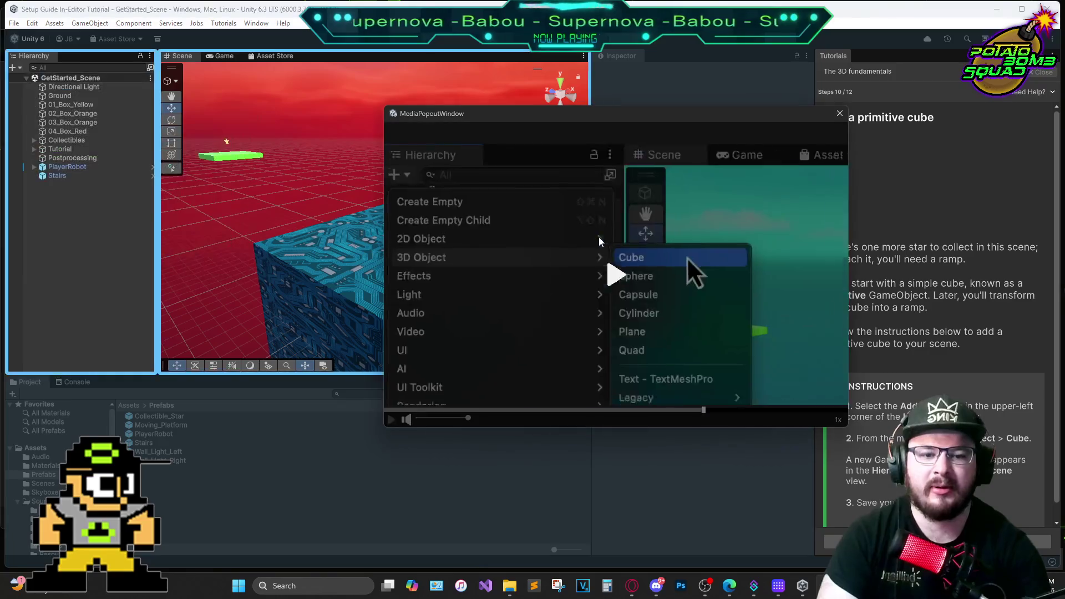
click(586, 268)
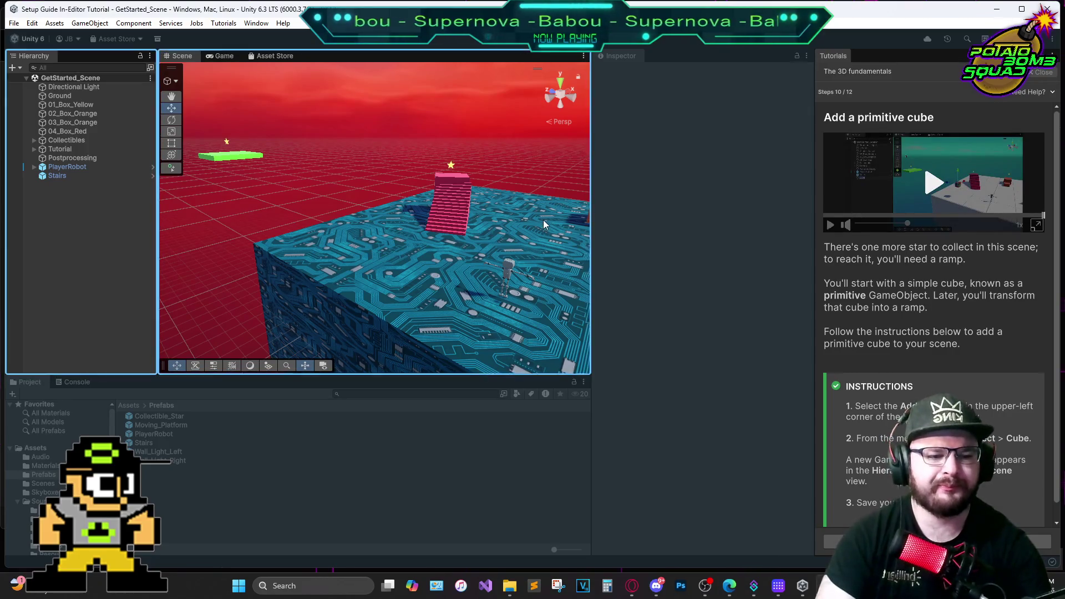
Add a primitive Cube via + > 3D Object > Cube, advance the tutorial, and save the scene
click(12, 67)
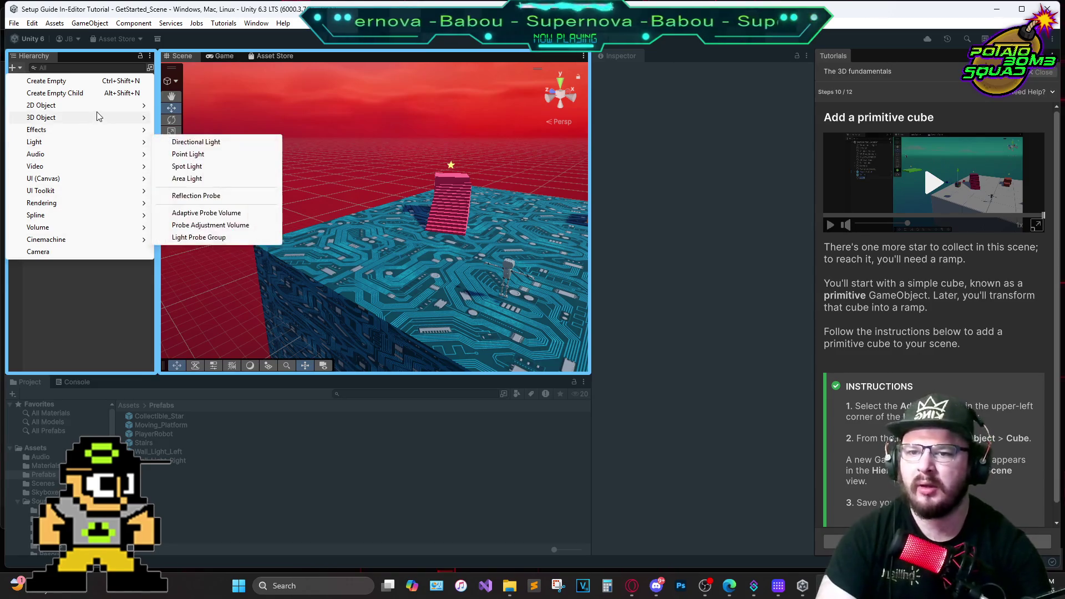
mouse_move(95, 116)
click(196, 120)
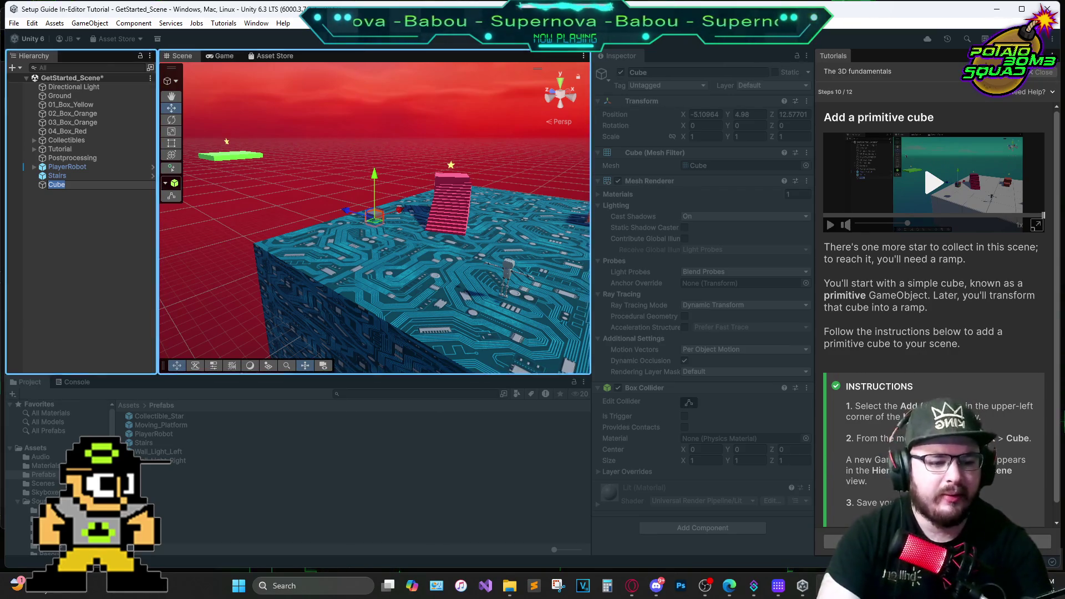
click(1032, 541)
click(12, 24)
click(12, 28)
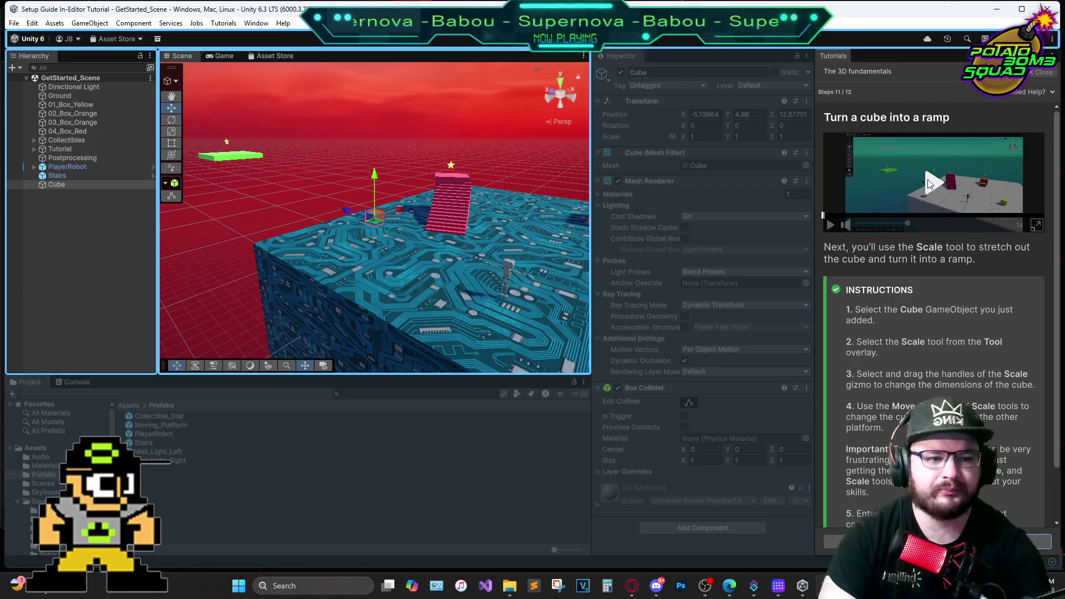
Watch the enlarged ramp tutorial video, then close it
click(1037, 225)
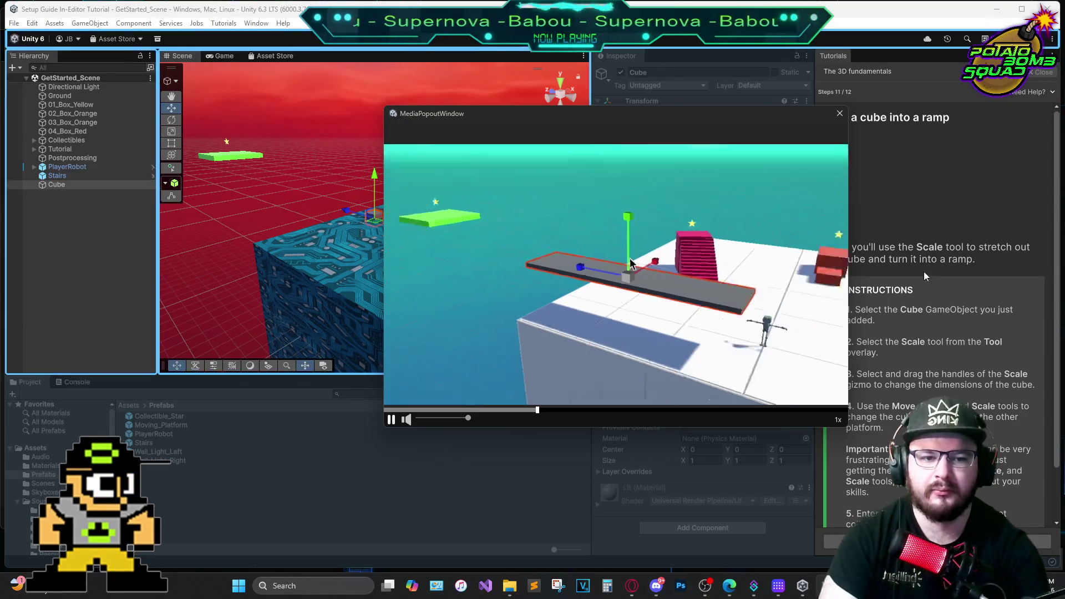
click(840, 113)
drag(156, 125, 154, 125)
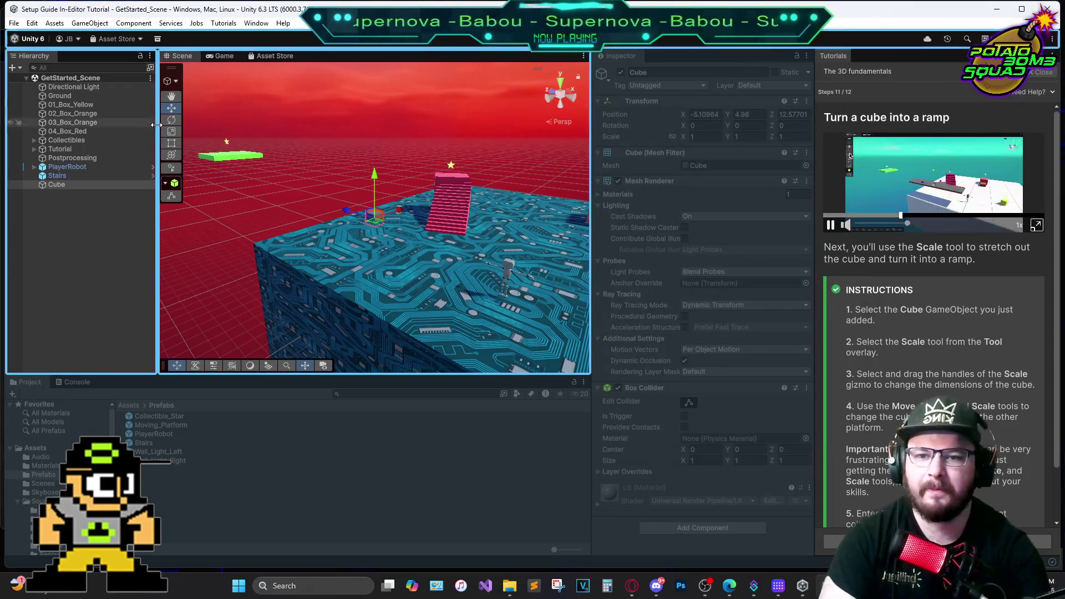
Scale the cube into a long flat slab (about 4.5 × 0.52 × 24) and slide it left along X
click(171, 131)
mouse_move(330, 206)
mouse_down()
mouse_move(183, 172)
mouse_move(250, 195)
mouse_up()
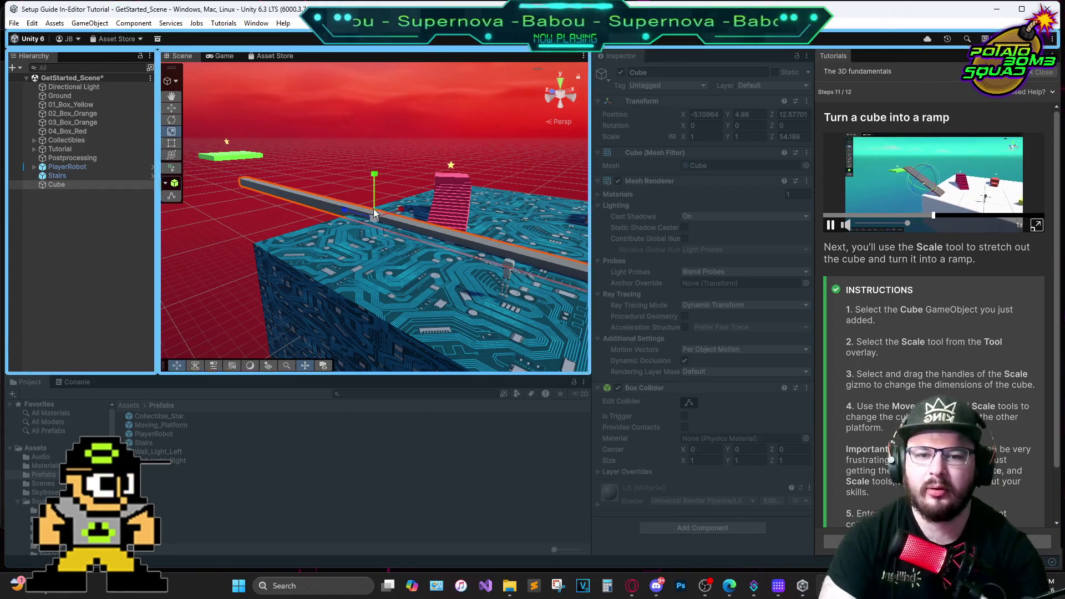
mouse_move(349, 214)
mouse_down()
mouse_move(370, 221)
mouse_move(361, 219)
mouse_move(401, 205)
mouse_move(403, 178)
mouse_move(381, 187)
mouse_up()
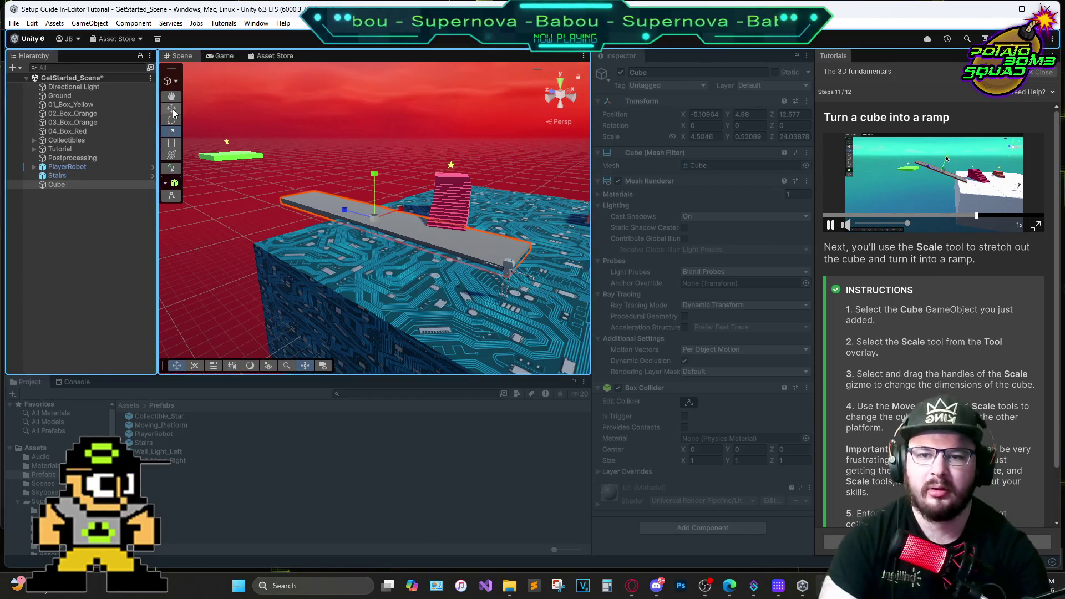
click(431, 251)
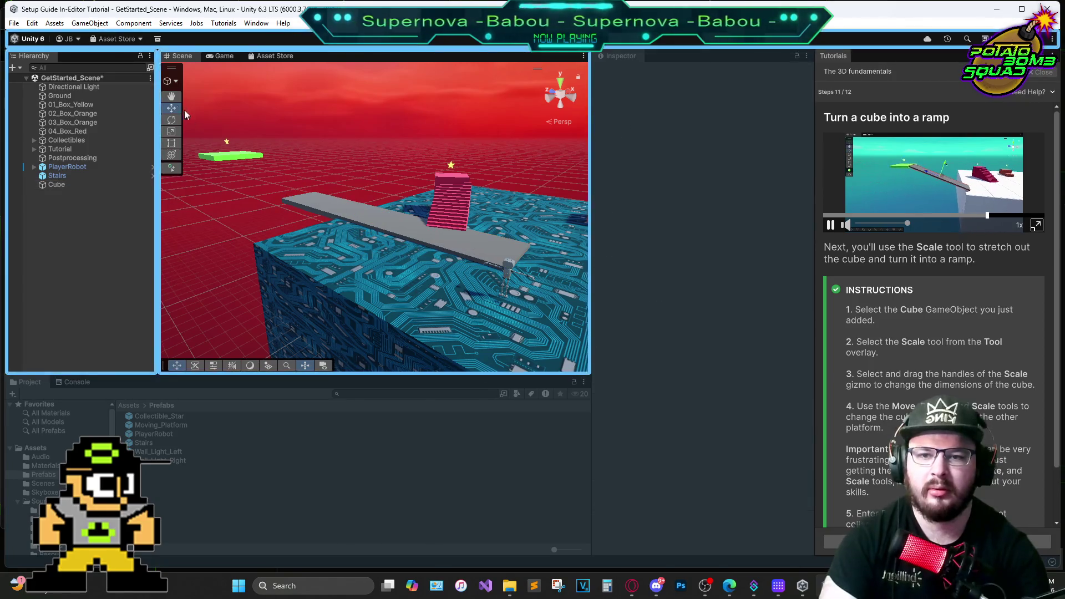
click(367, 221)
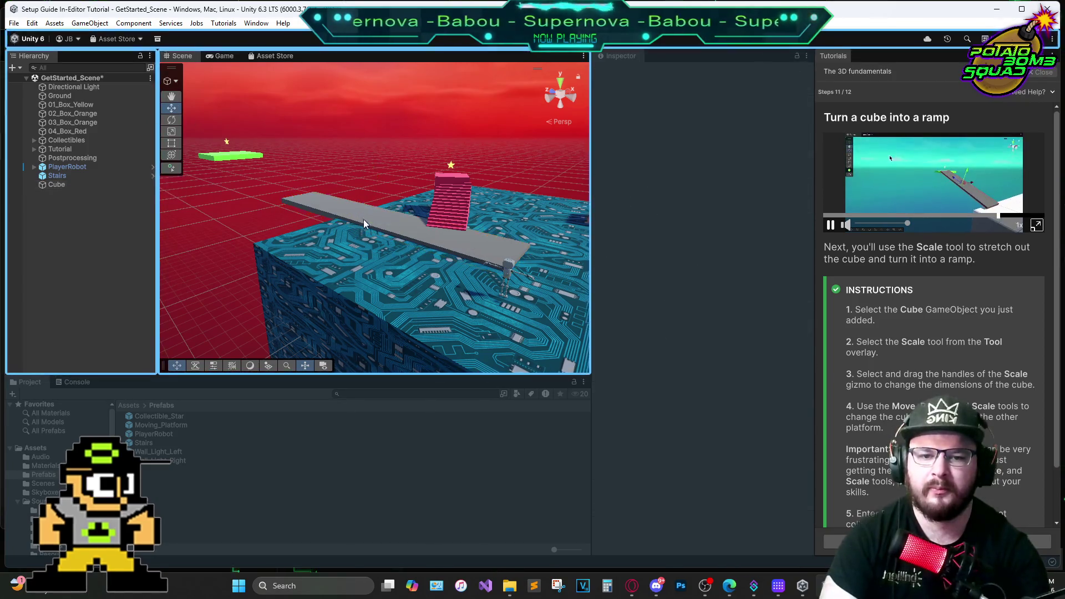
mouse_move(399, 211)
mouse_down()
mouse_move(359, 228)
mouse_move(238, 188)
mouse_up()
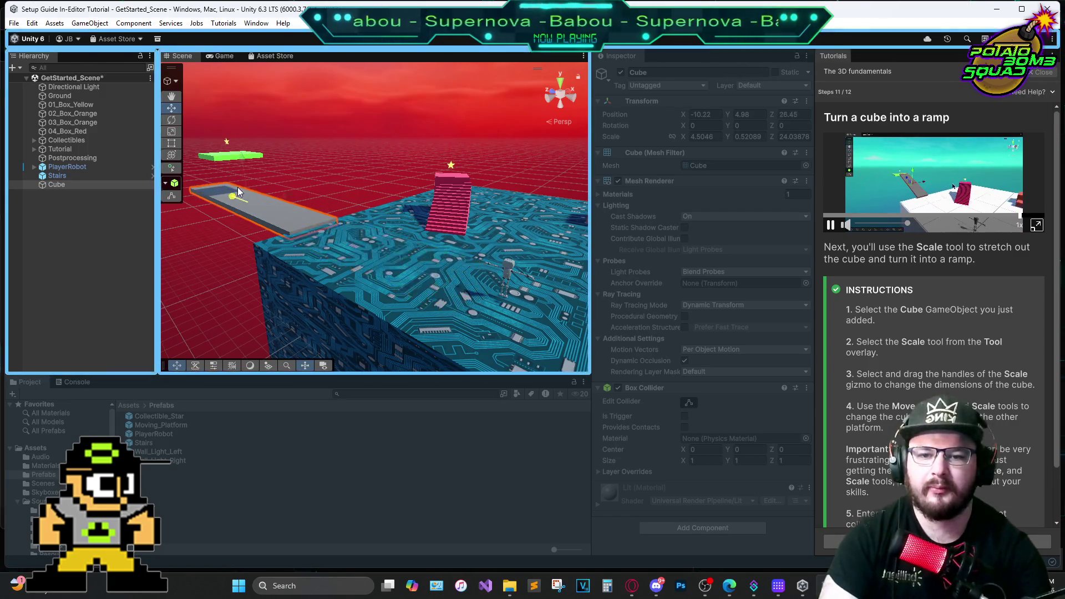
Turn the slab around its vertical axis and orbit the view toward the green platform
click(172, 119)
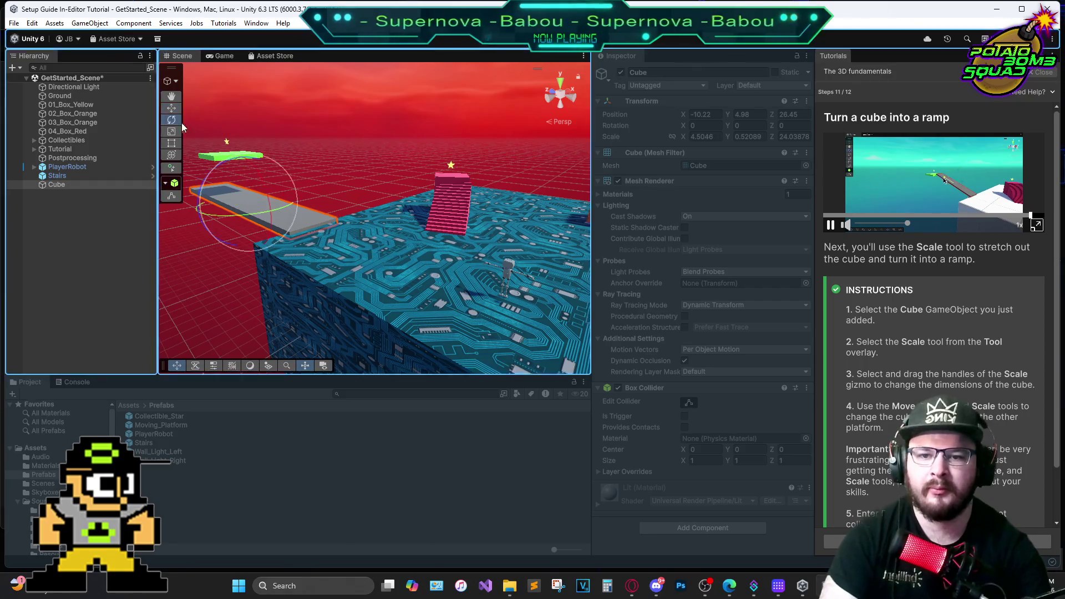
mouse_move(285, 205)
mouse_down()
mouse_move(262, 215)
mouse_move(319, 195)
mouse_up()
click(172, 108)
mouse_move(231, 204)
mouse_down()
mouse_move(272, 265)
mouse_move(309, 248)
mouse_move(479, 273)
mouse_move(465, 260)
mouse_move(549, 272)
mouse_up()
right_click(549, 272)
click(364, 252)
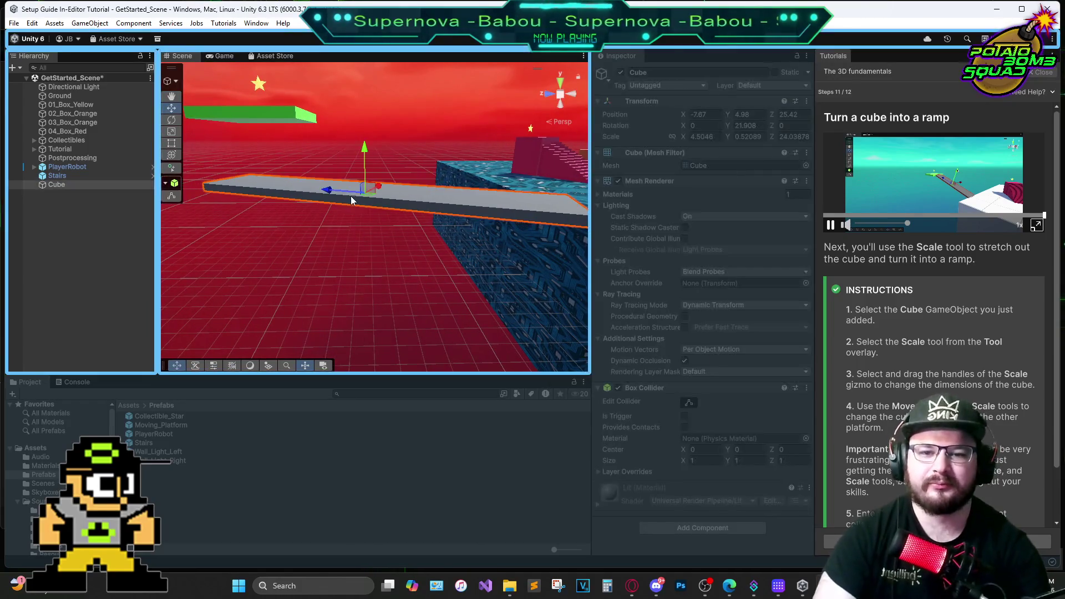
Fine-tune the slab's length, shortening then slightly lengthening it
click(172, 121)
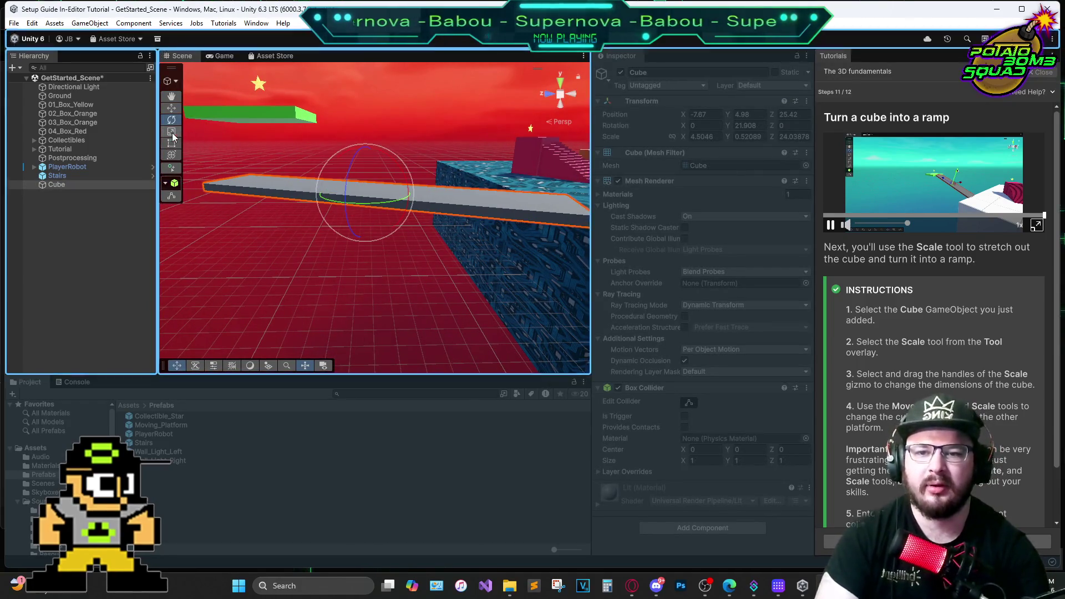
drag(328, 192, 342, 189)
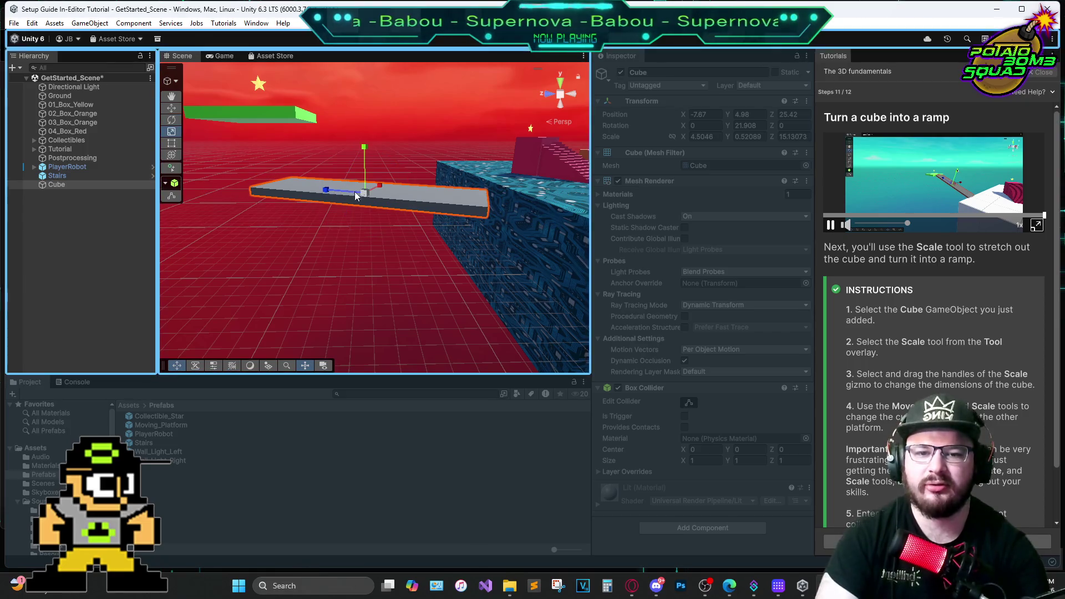
click(469, 202)
click(455, 199)
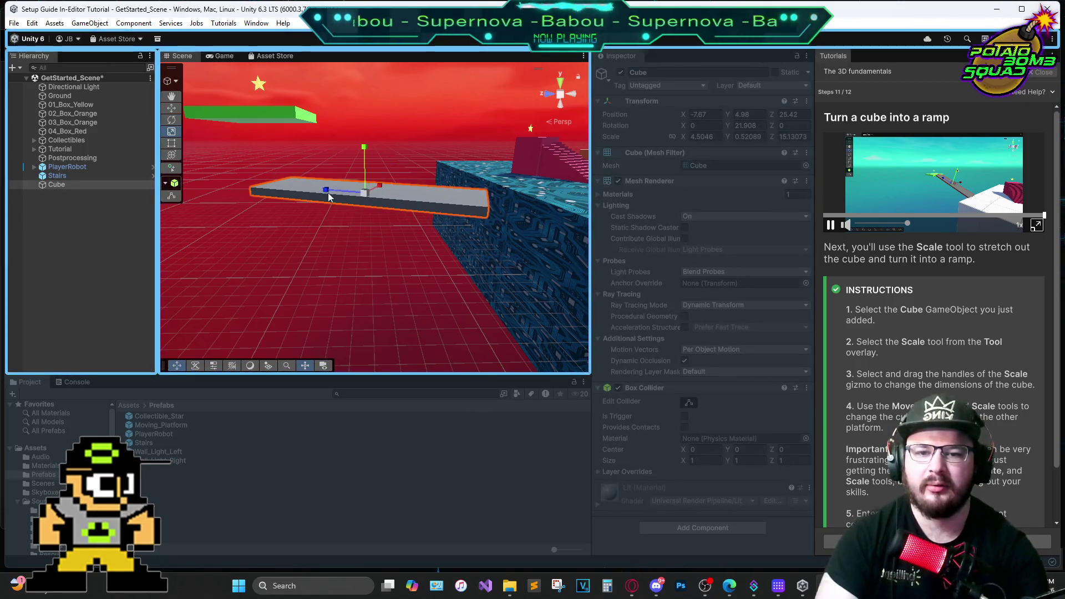
mouse_move(330, 195)
mouse_down()
mouse_move(313, 194)
mouse_move(427, 194)
mouse_up()
click(171, 108)
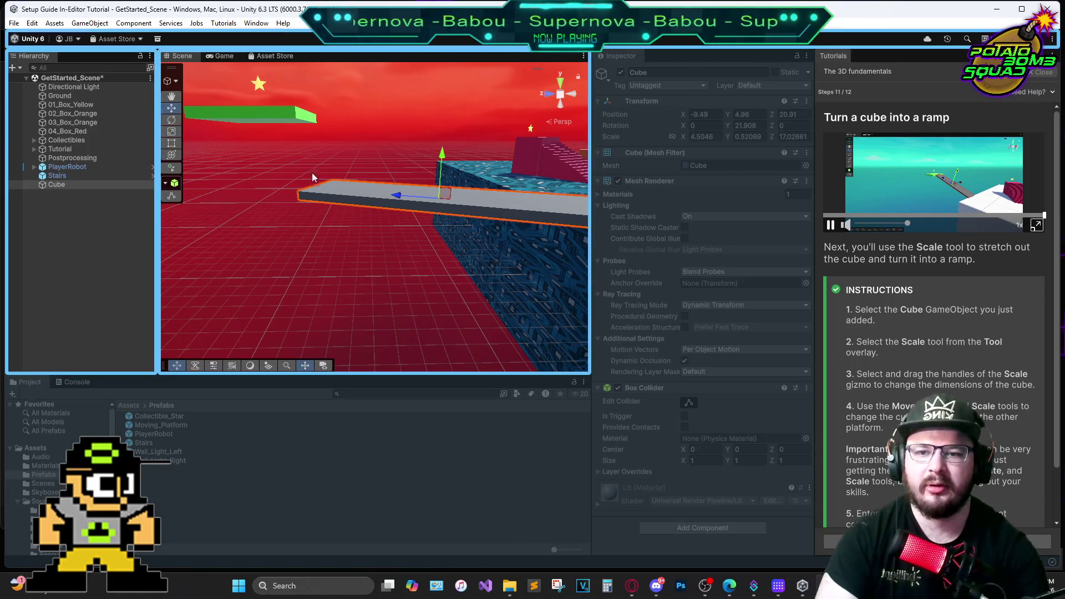
Tilt the slab into a sloped ramp, raise it to the green platform, and advance to step 12
key(e)
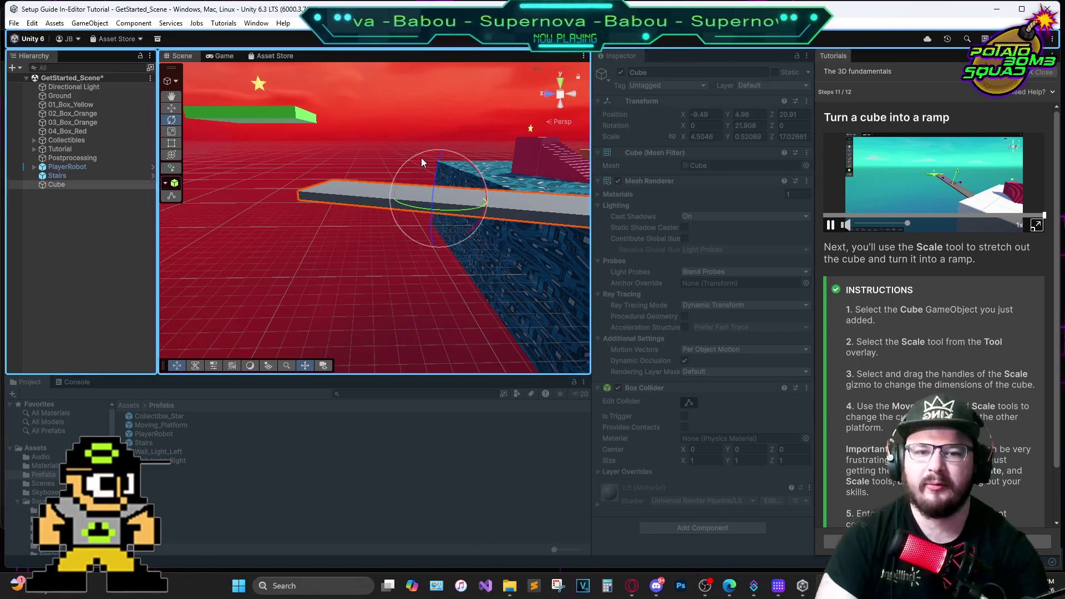
drag(417, 158, 453, 152)
key(w)
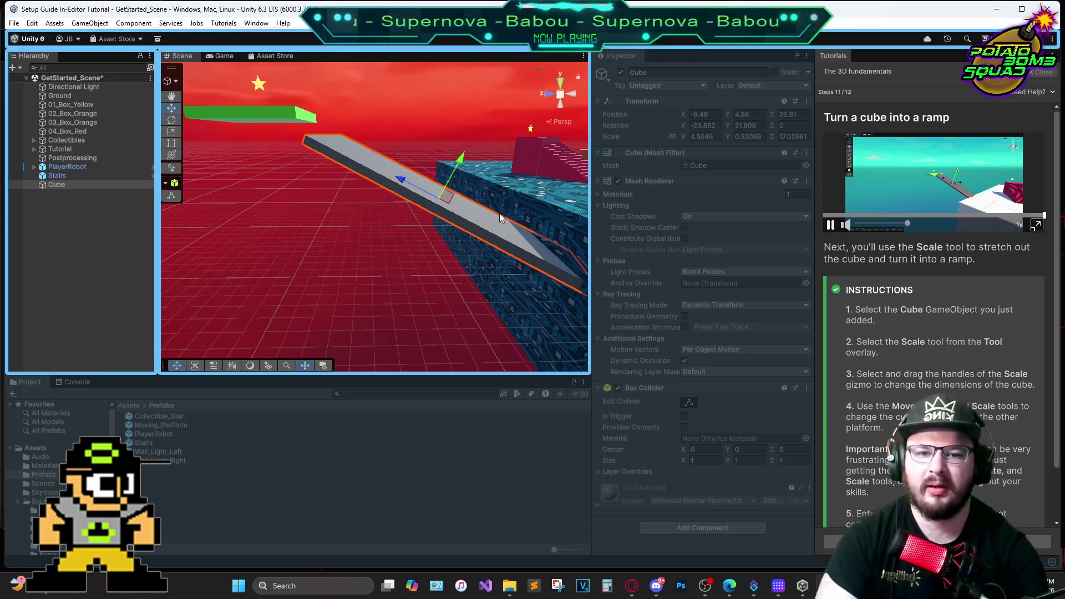
drag(460, 161, 469, 127)
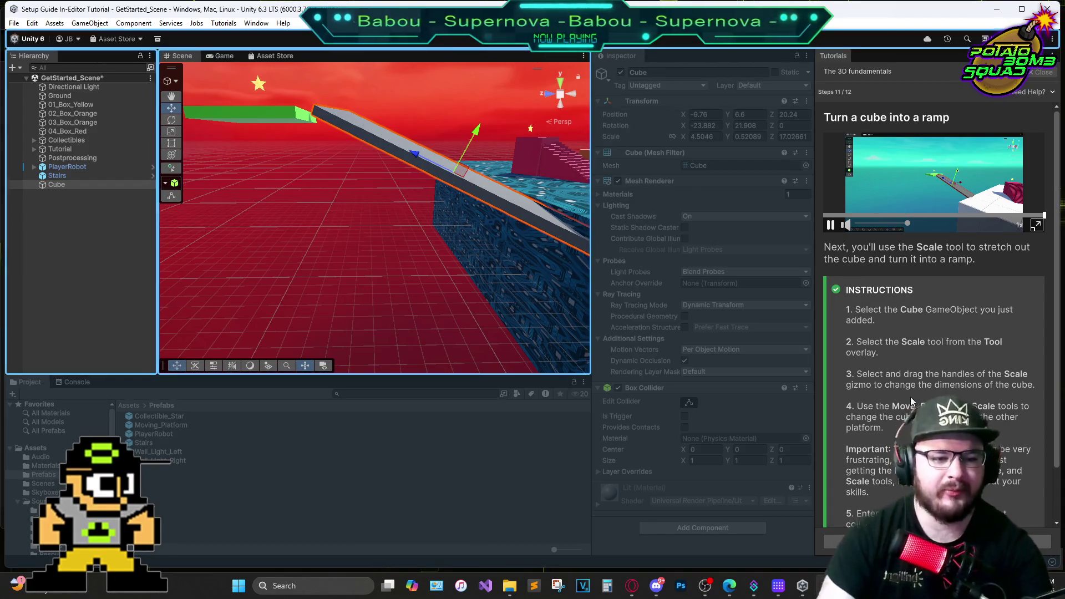
scroll(921, 385, down, 2)
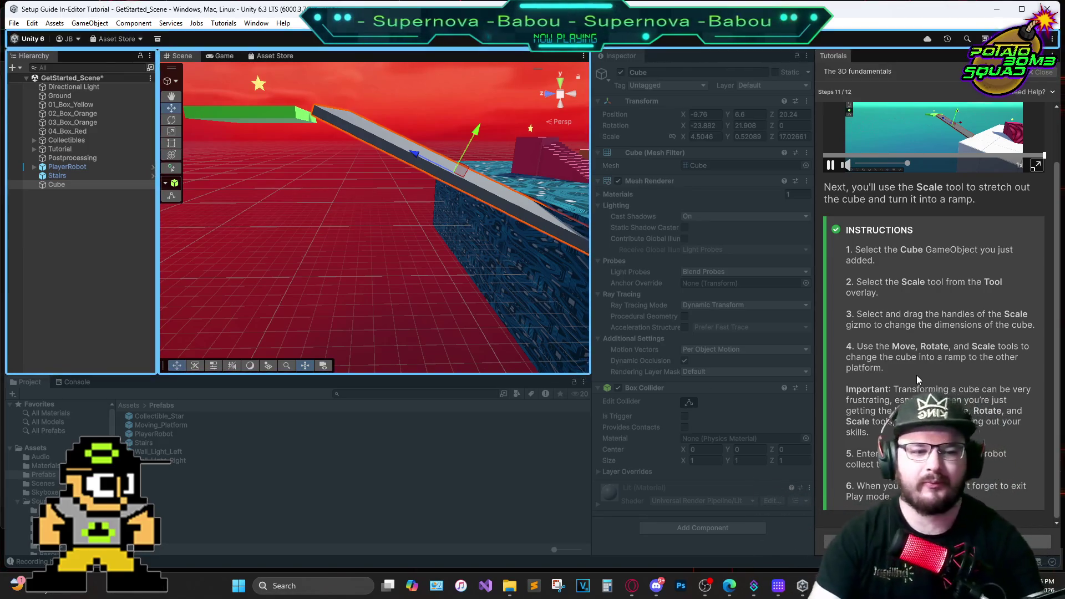
click(1032, 542)
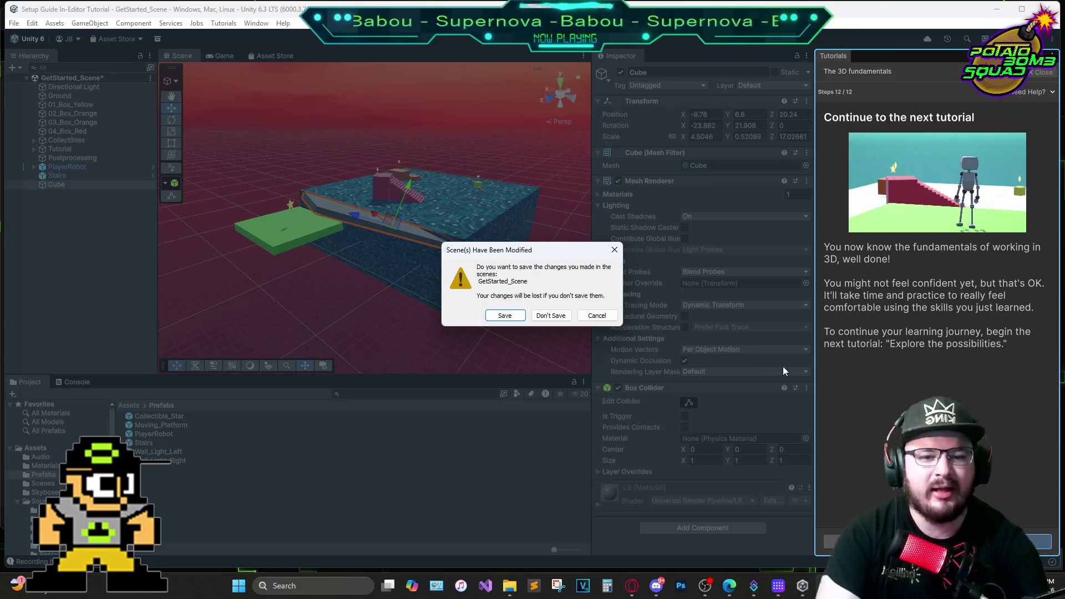
Save the modified scene and playtest, jumping the robot over the orange boxes to collect stars
click(522, 320)
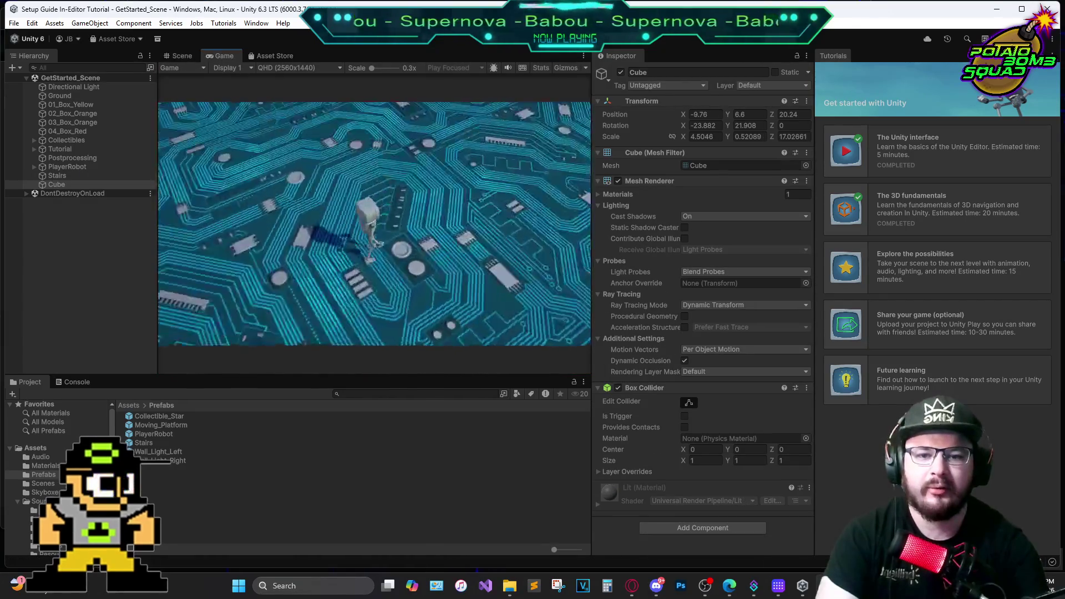
key(w)
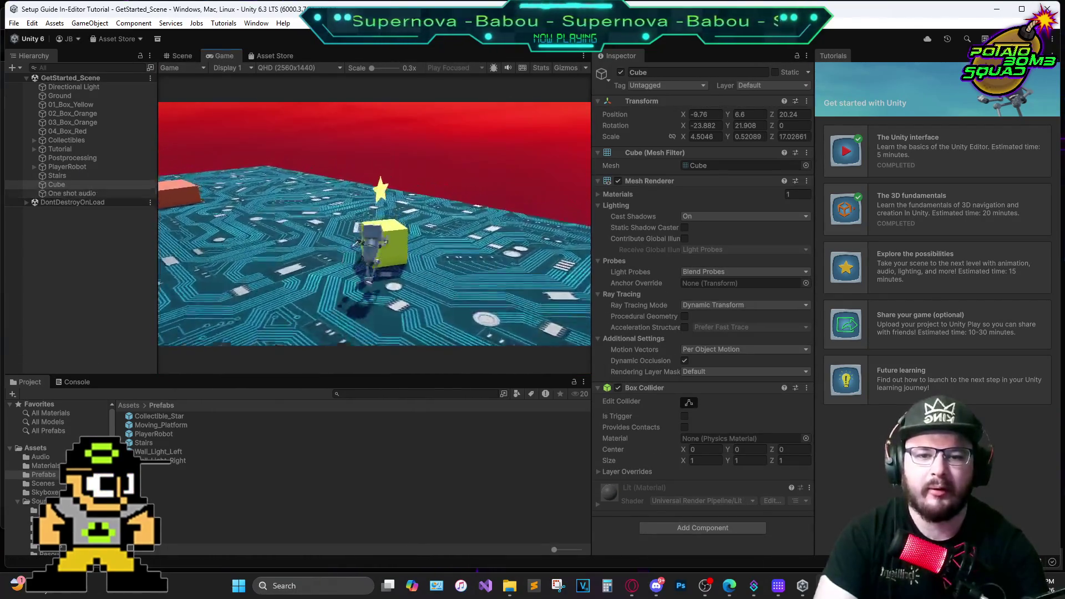
key(w)
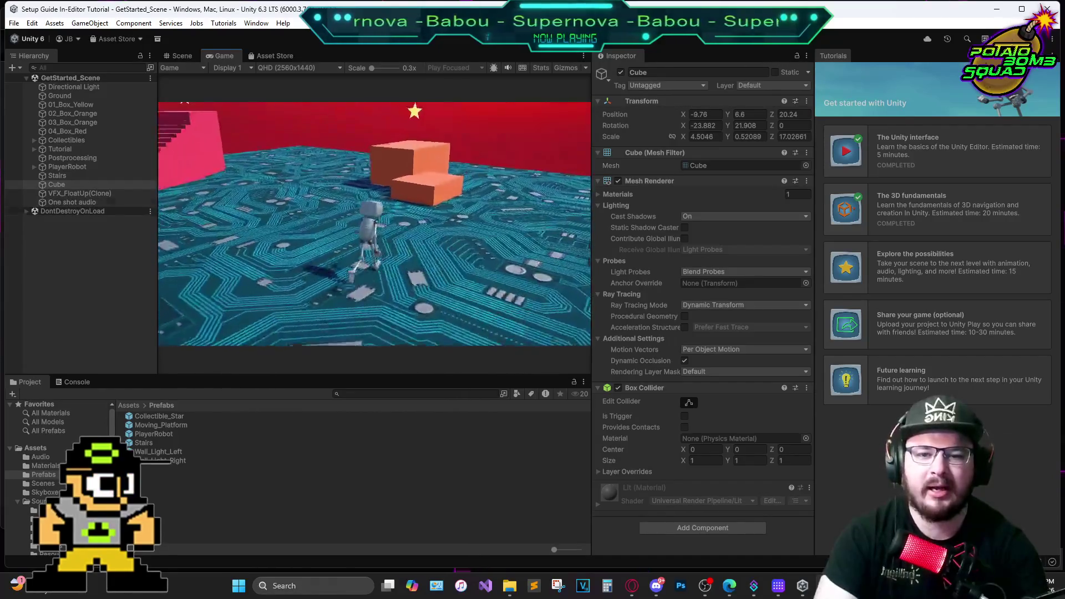
key(w)
key(space)
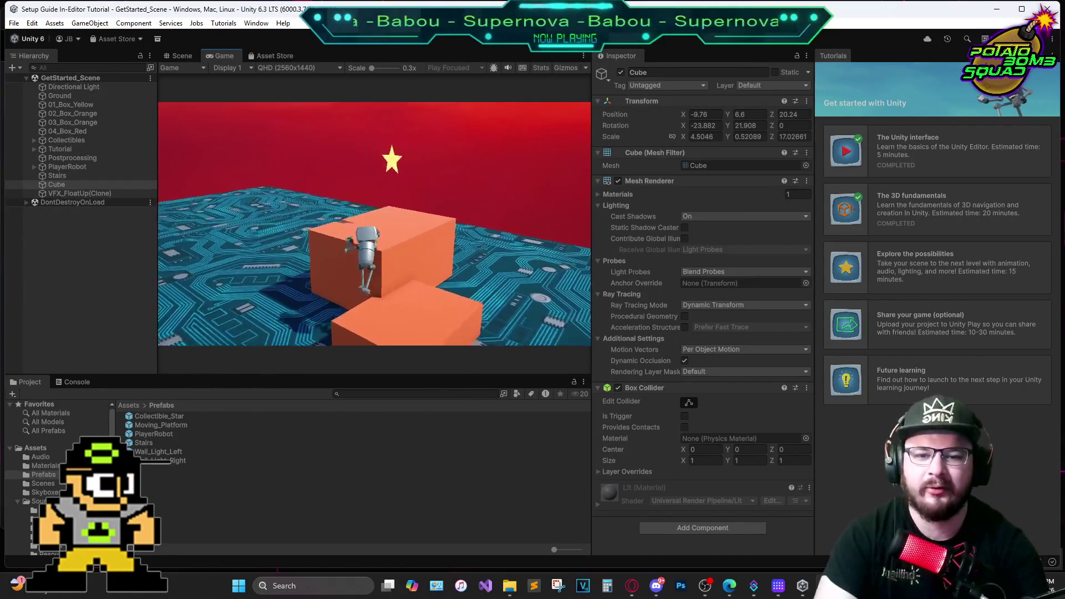
key(w)
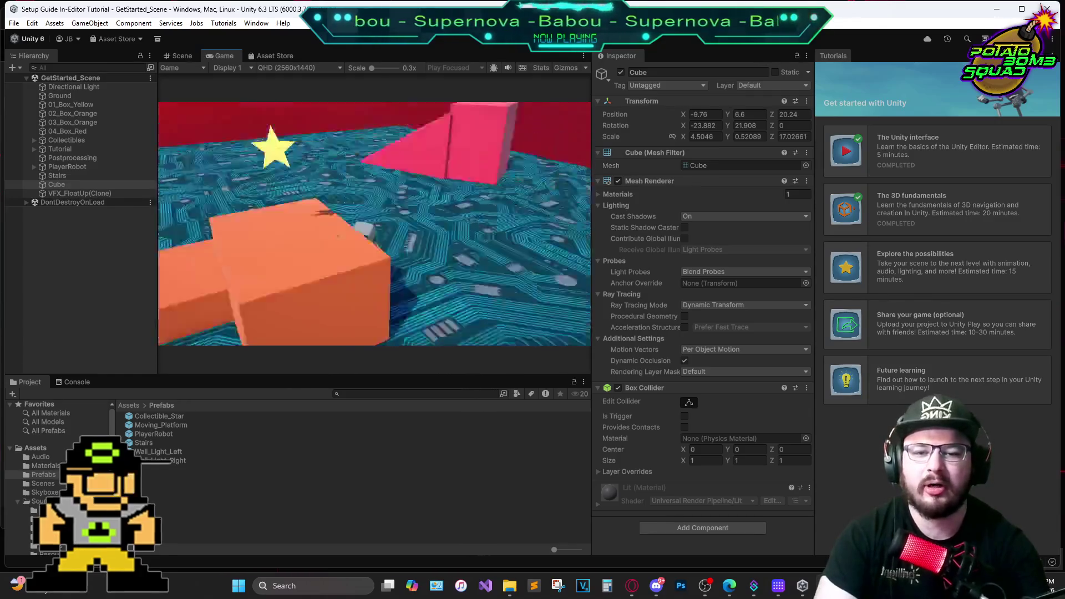
key(w)
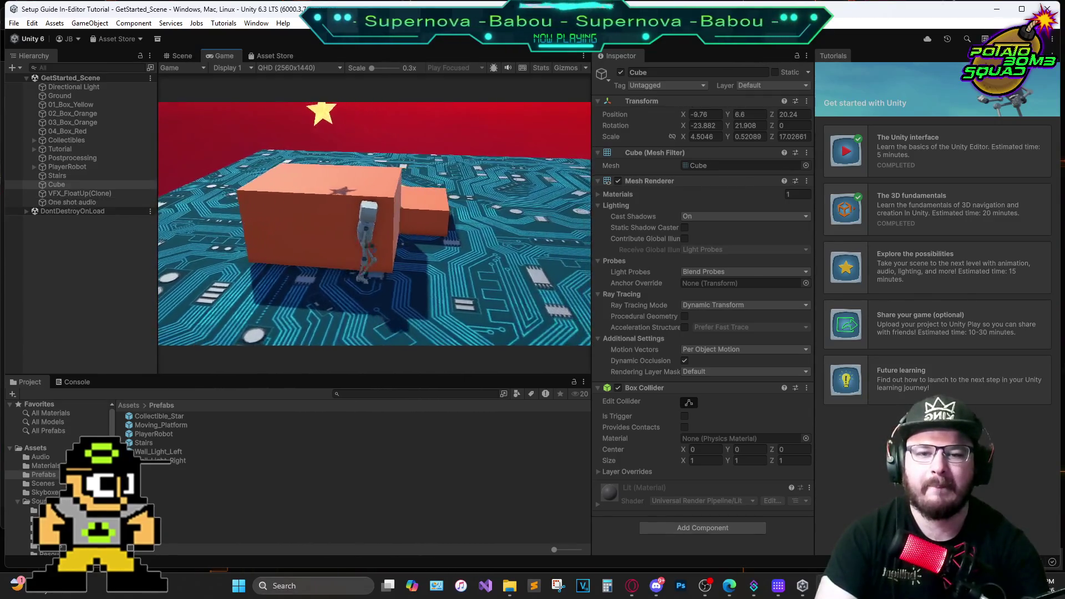
key(w)
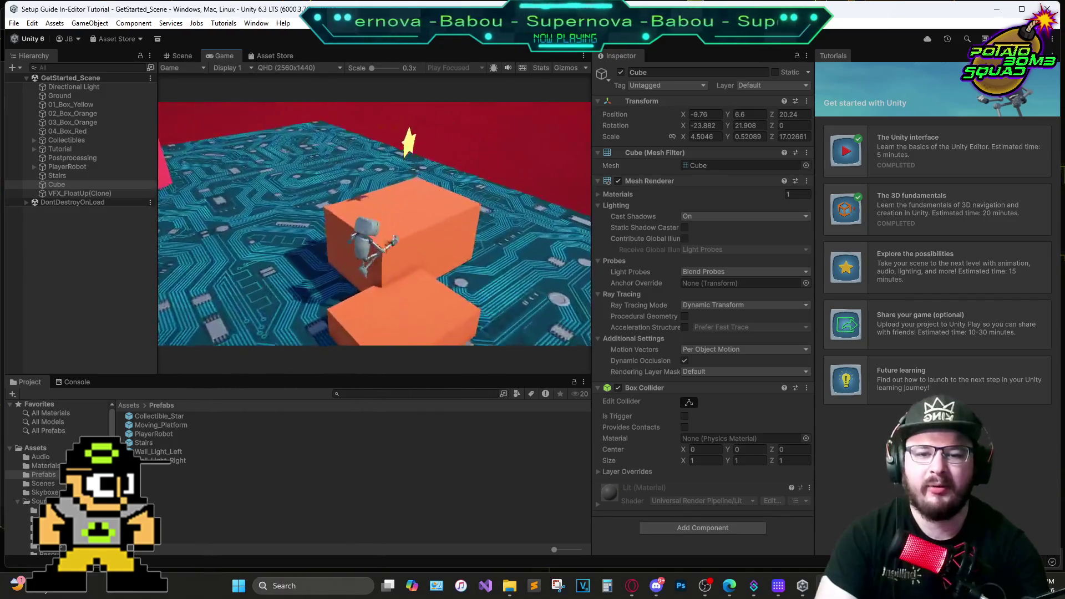
key(w)
Run the robot up the pink stairs and grey ramp to the green platform, then exit Play mode
key(space)
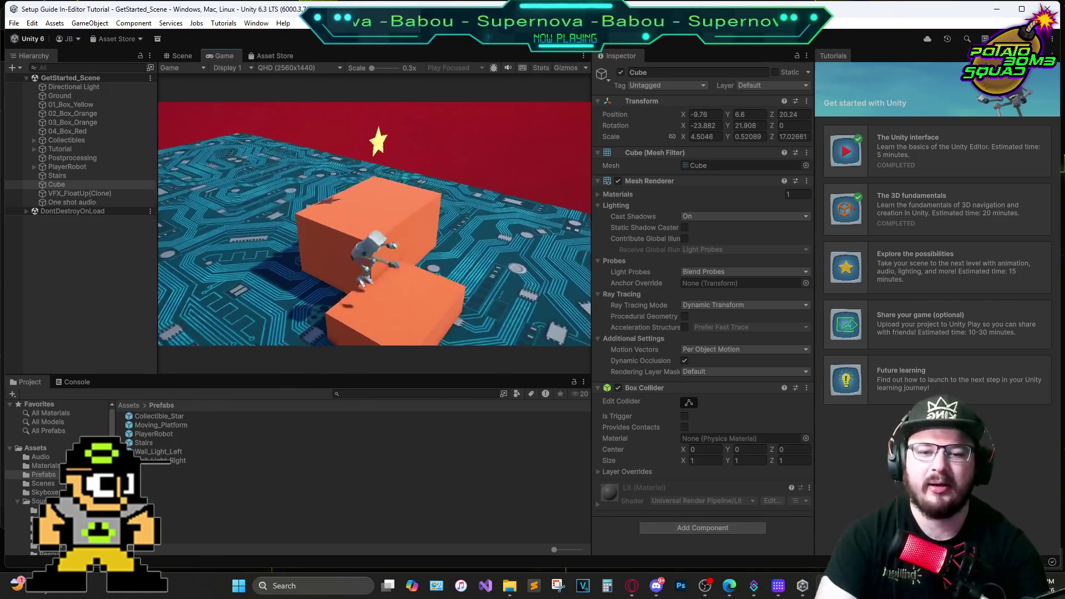
key(w)
key(w)
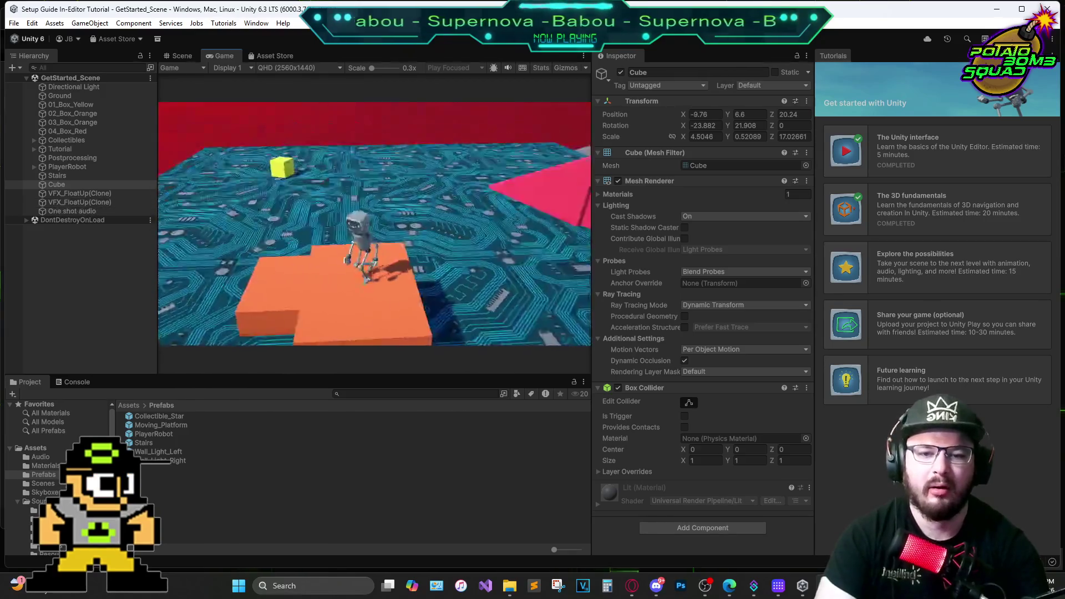
key(w)
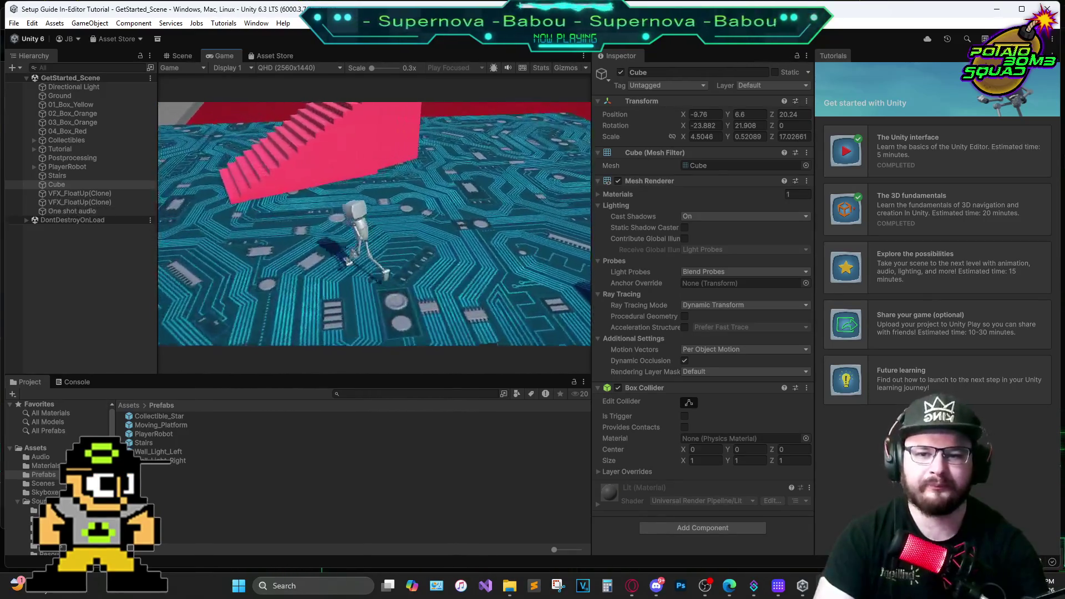
key(w)
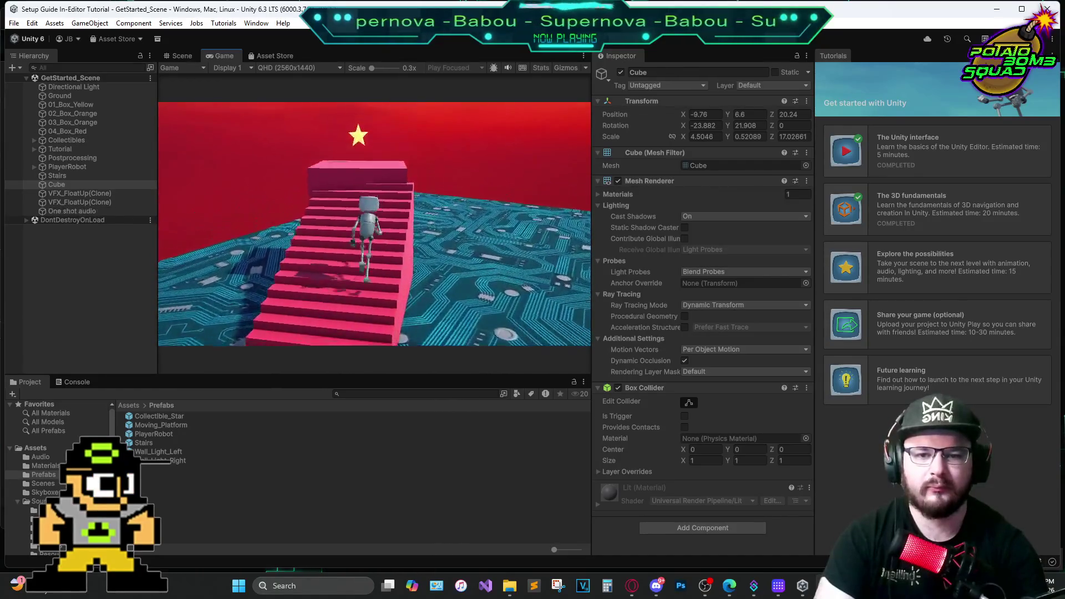
key(w)
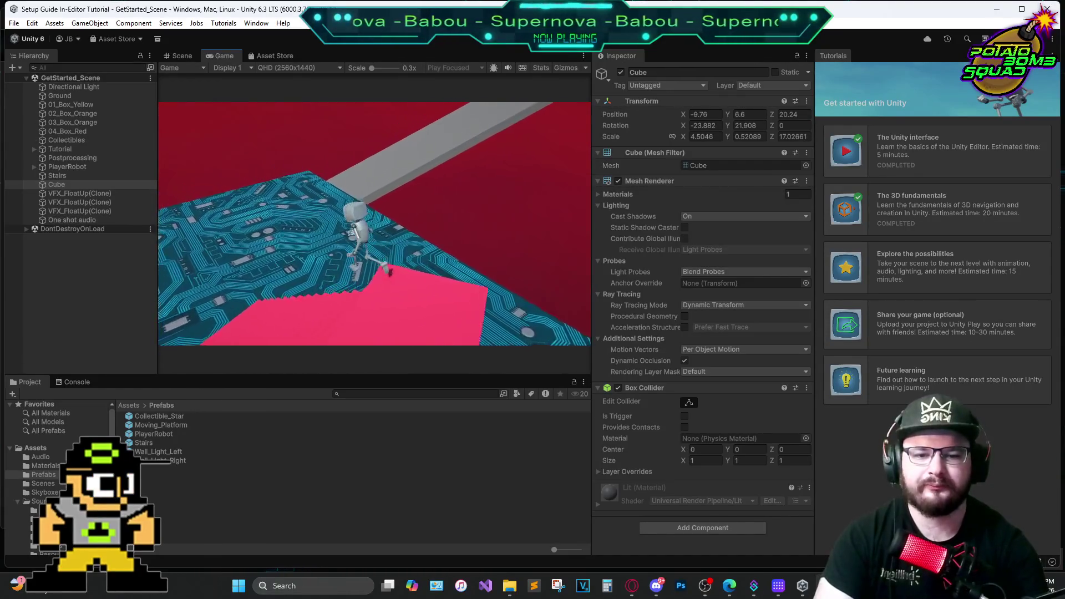
key(w)
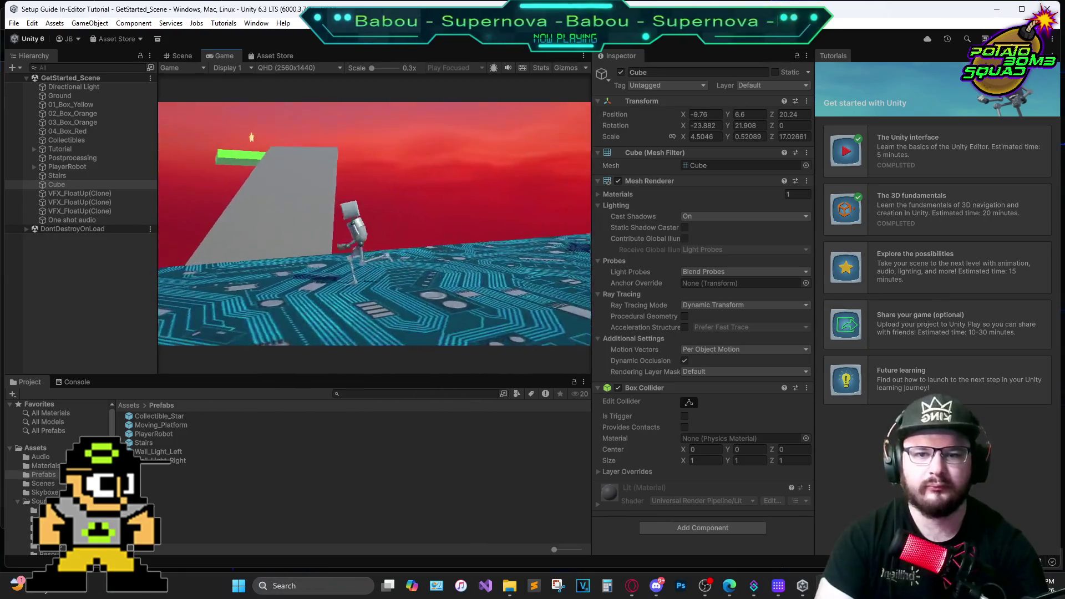
key(w)
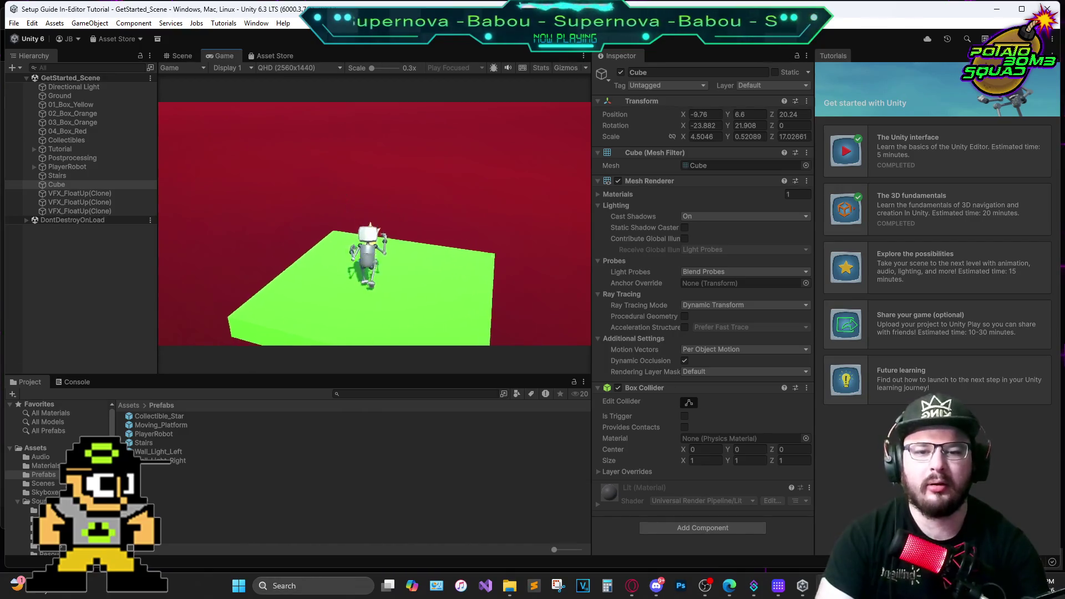
key(w)
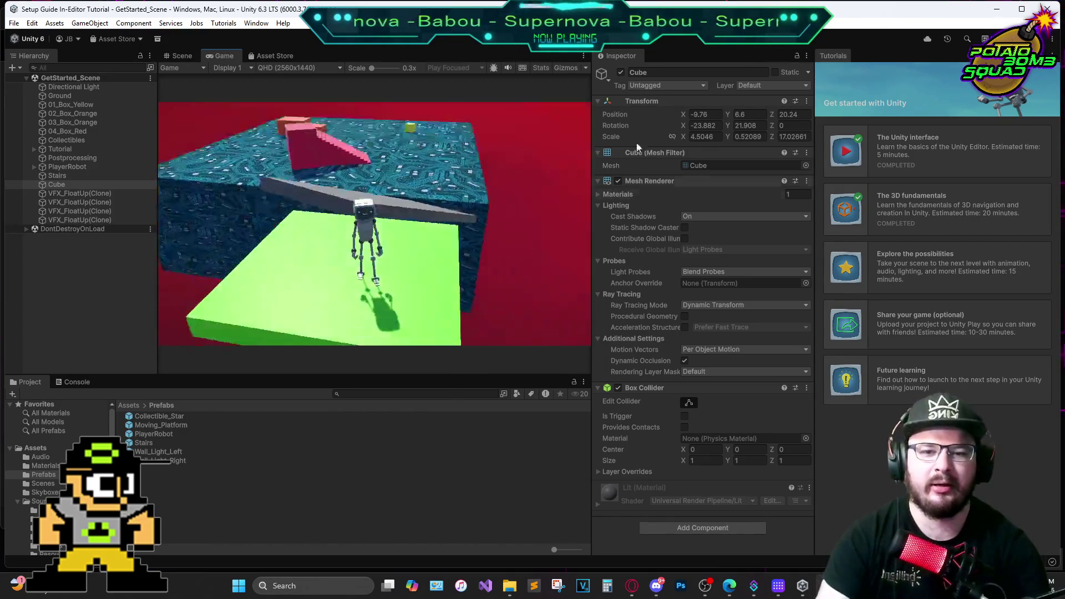
key(ctrl+p)
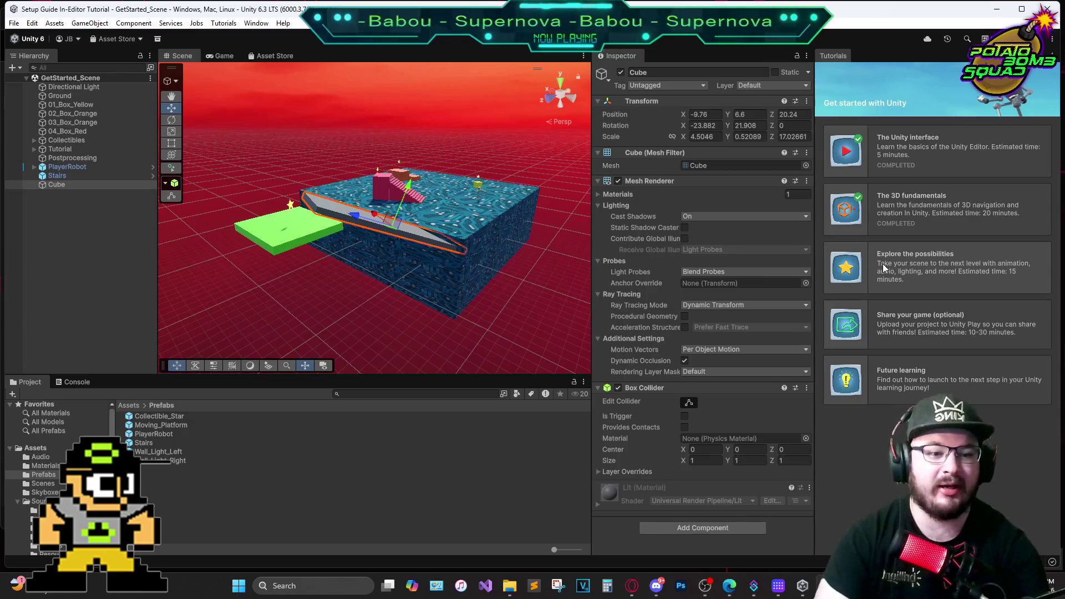
click(880, 262)
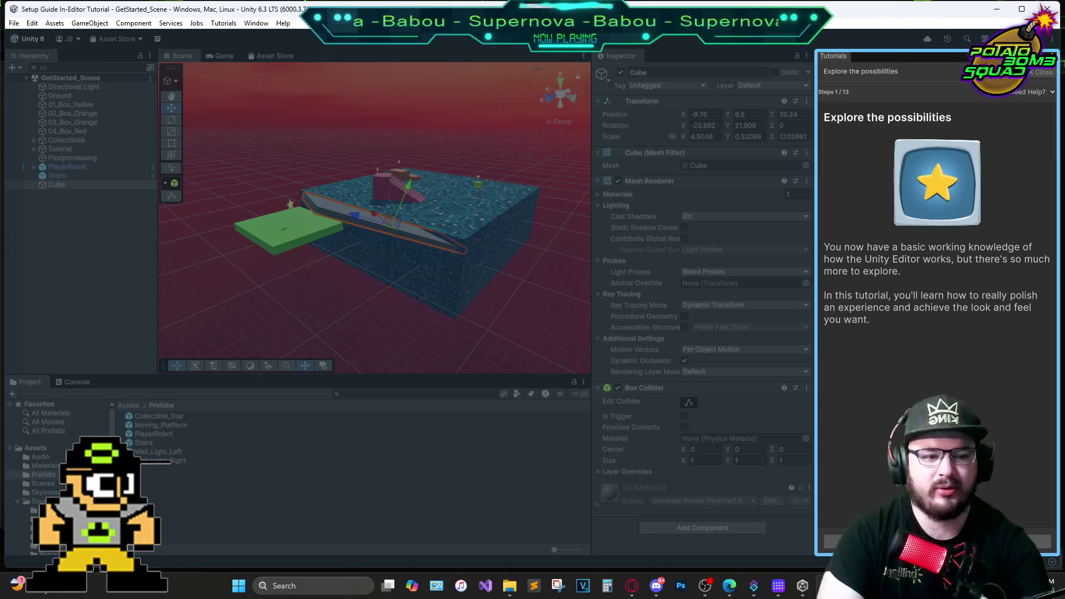
Advance Explore the possibilities past Animation to step 3, 'Add a moving platform'
click(1034, 541)
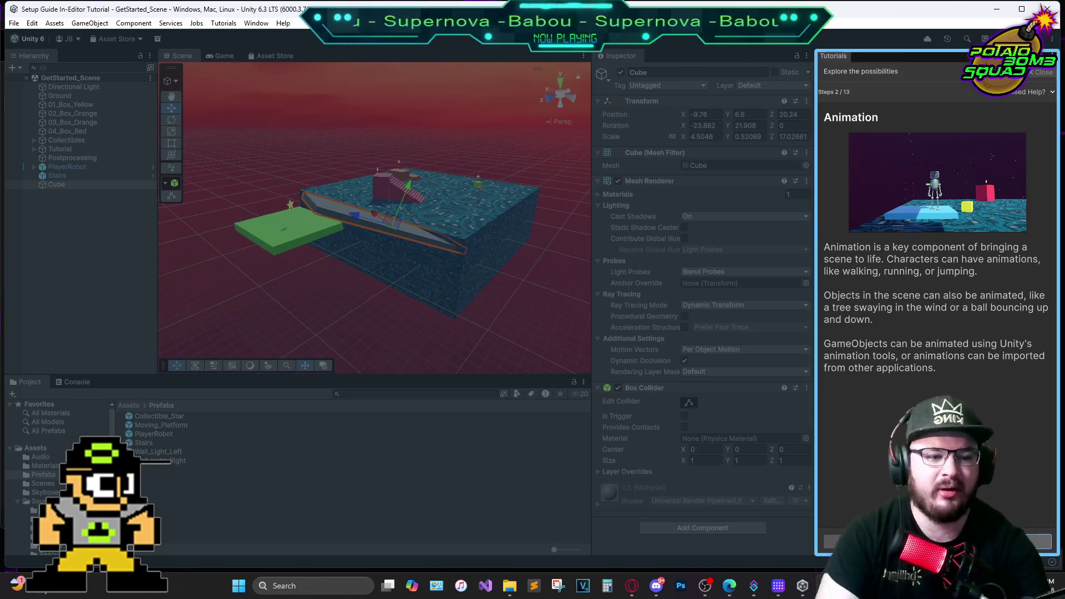
click(1034, 539)
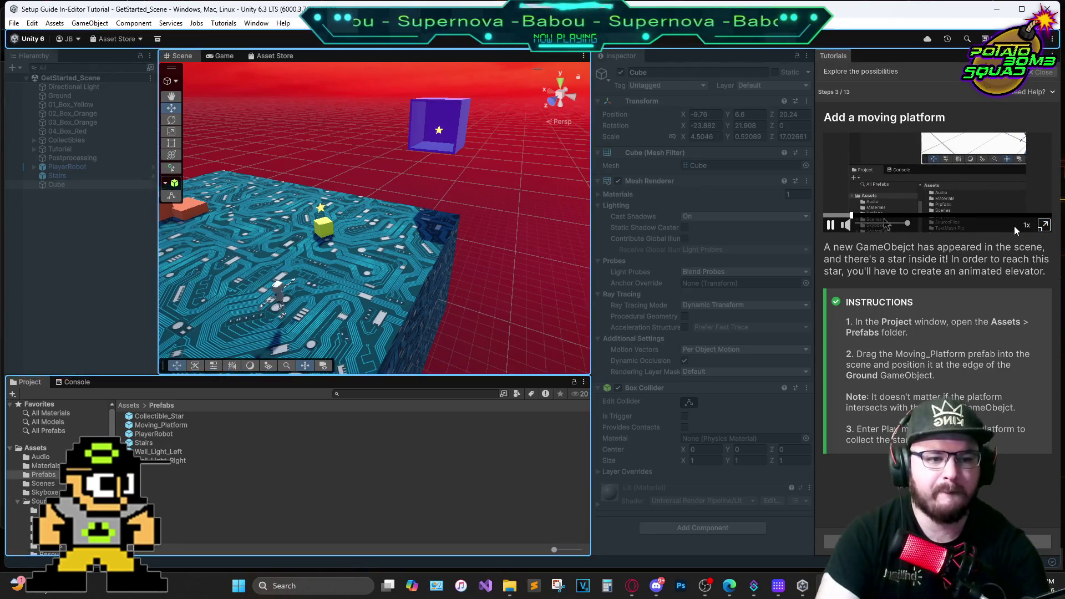
Drop the Moving_Platform prefab at the circuit ground's edge and enter Play mode
click(1043, 226)
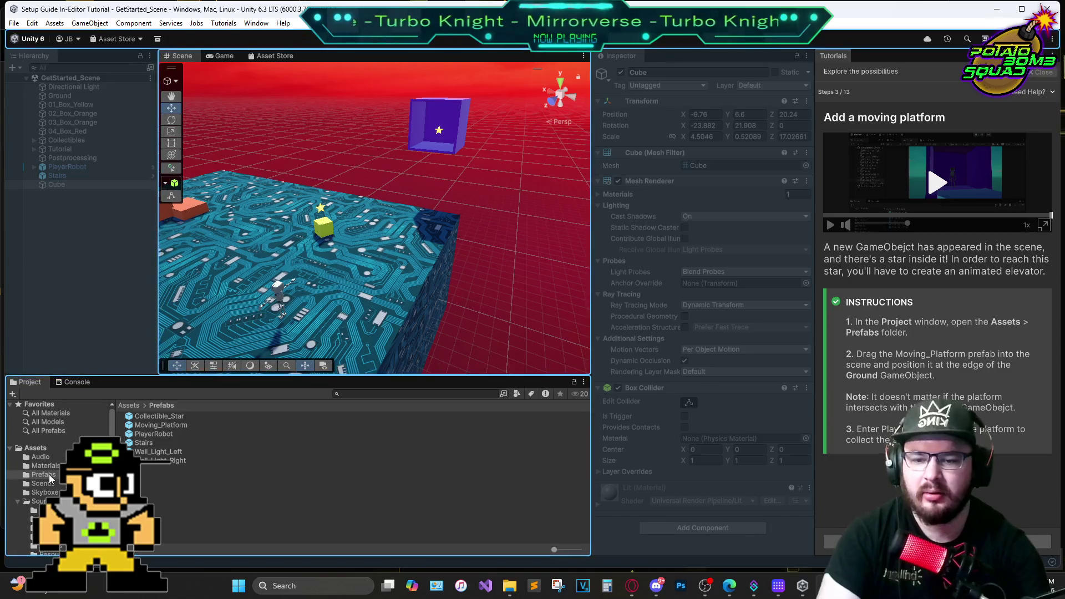
click(146, 426)
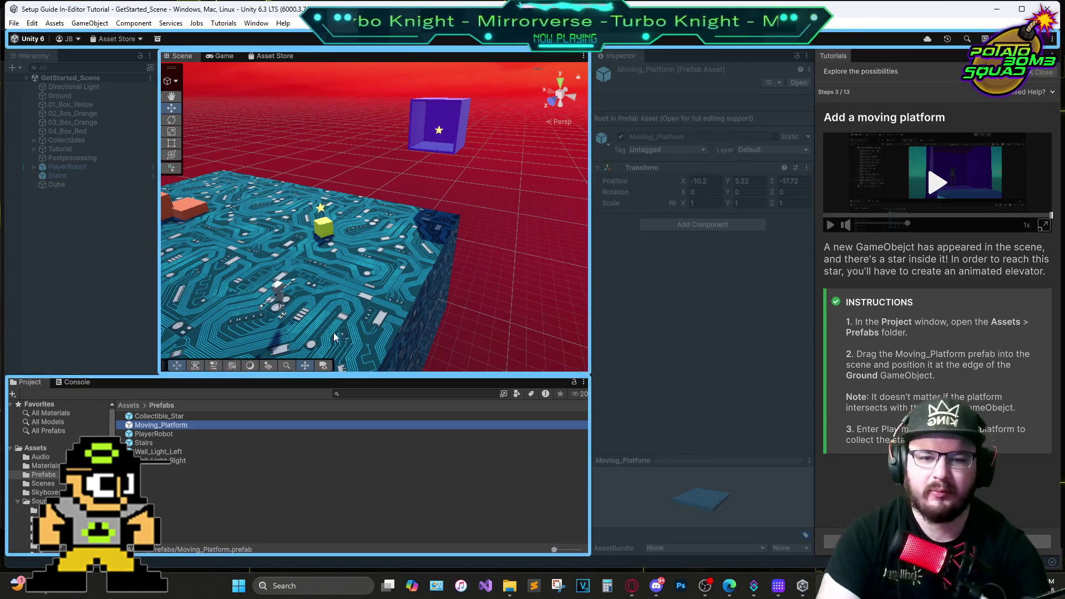
mouse_move(170, 425)
mouse_down()
mouse_move(422, 241)
mouse_move(422, 219)
mouse_up()
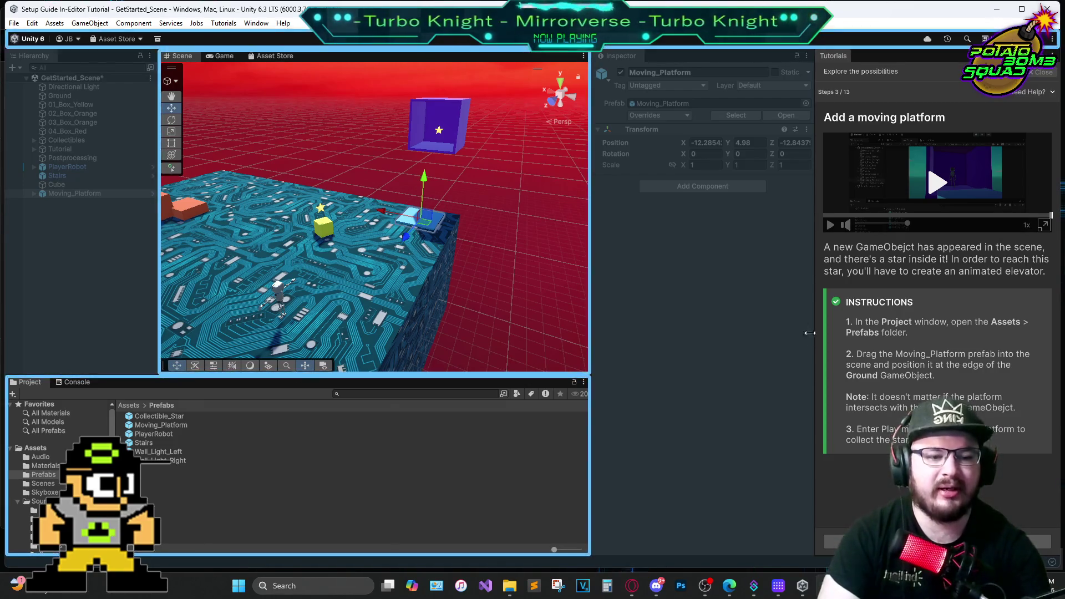
click(525, 45)
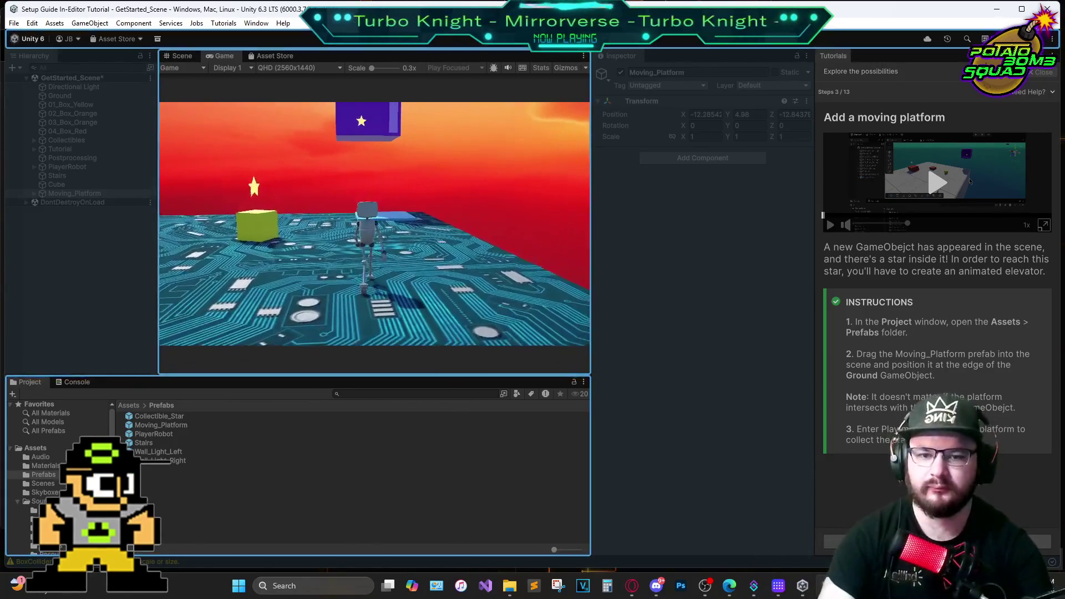
Ride the blue moving platform up into the purple box toward the star, then stop playing
key(space)
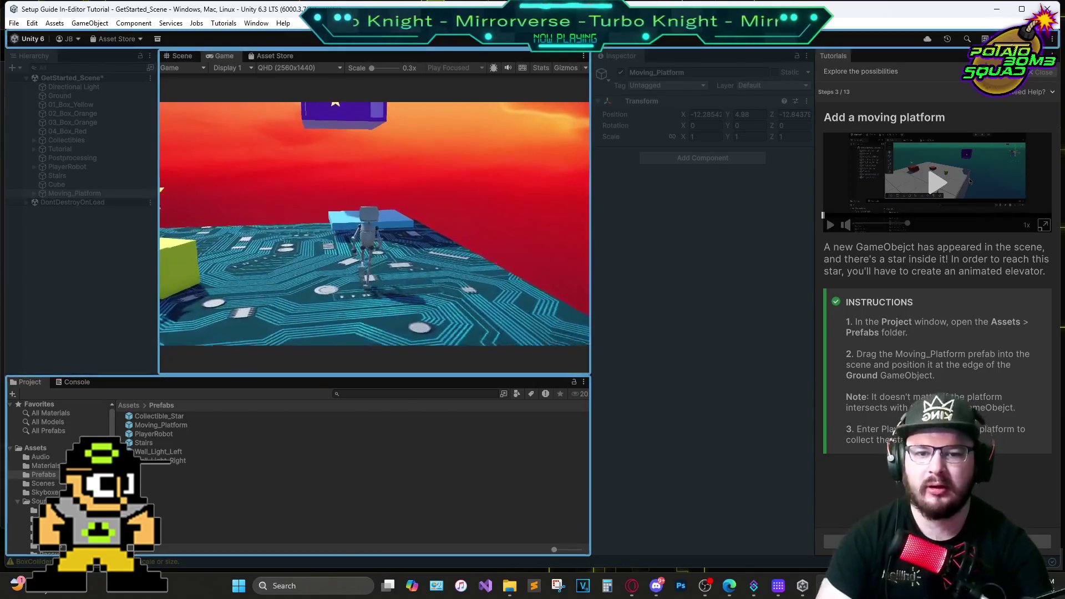
key(w)
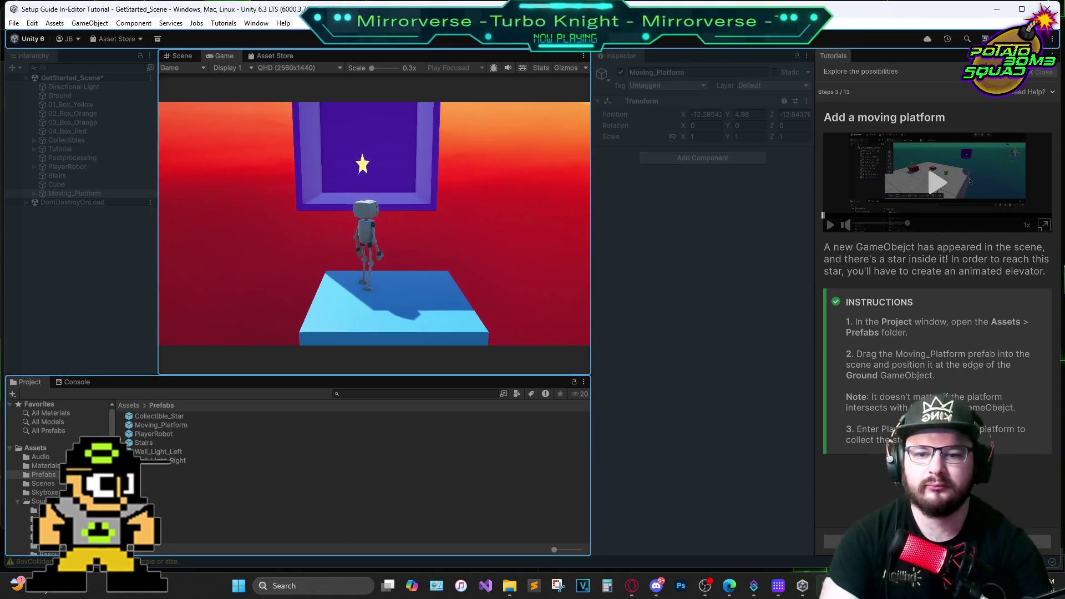
key(w)
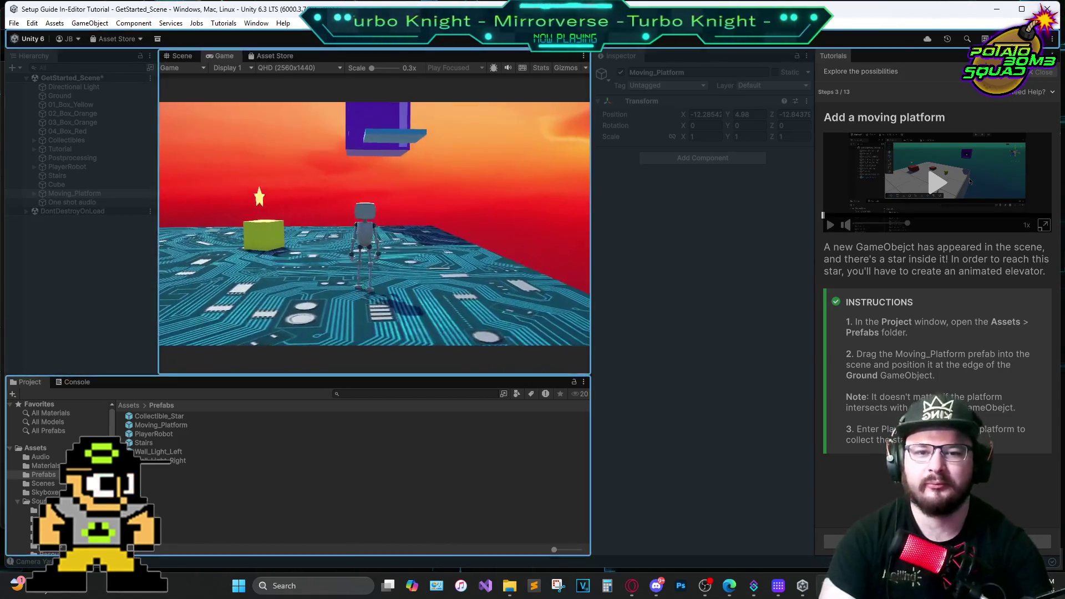
key(a)
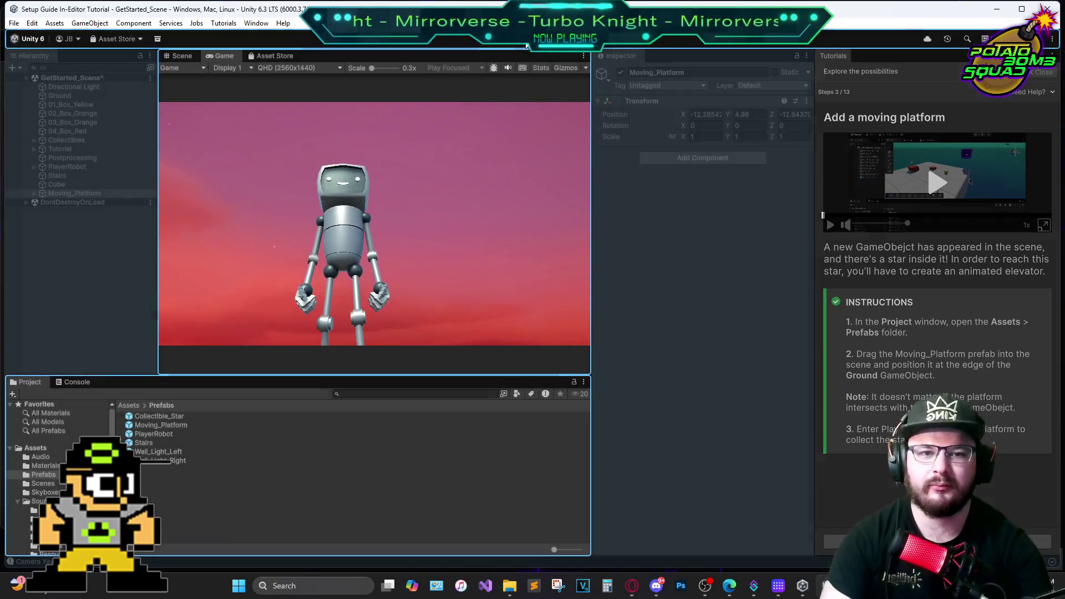
click(527, 44)
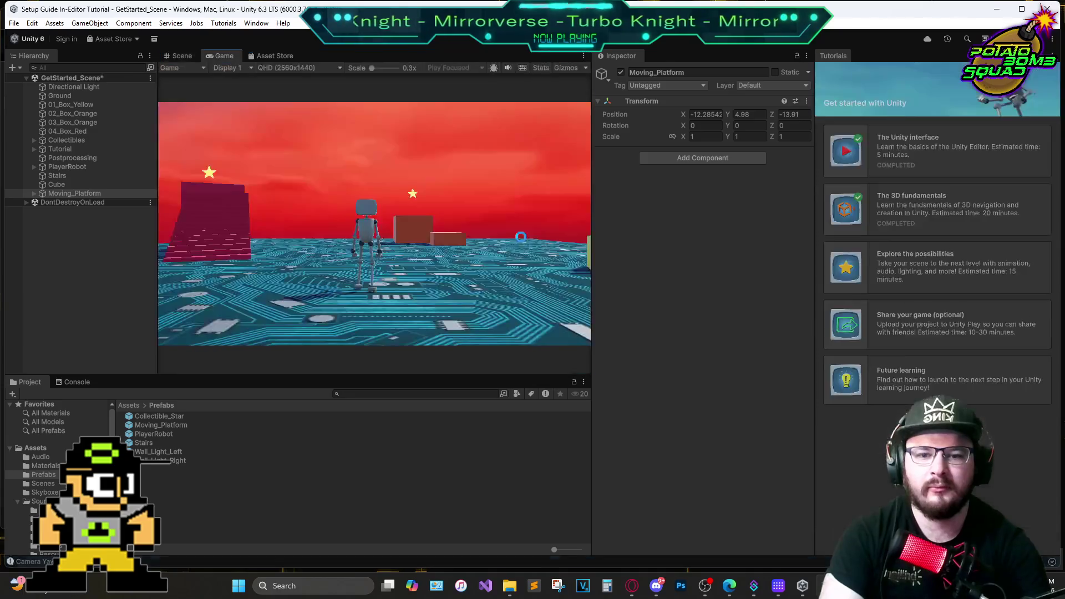
Play again, walking into the purple box to collect the star, then exit Play mode
key(w)
key(w)
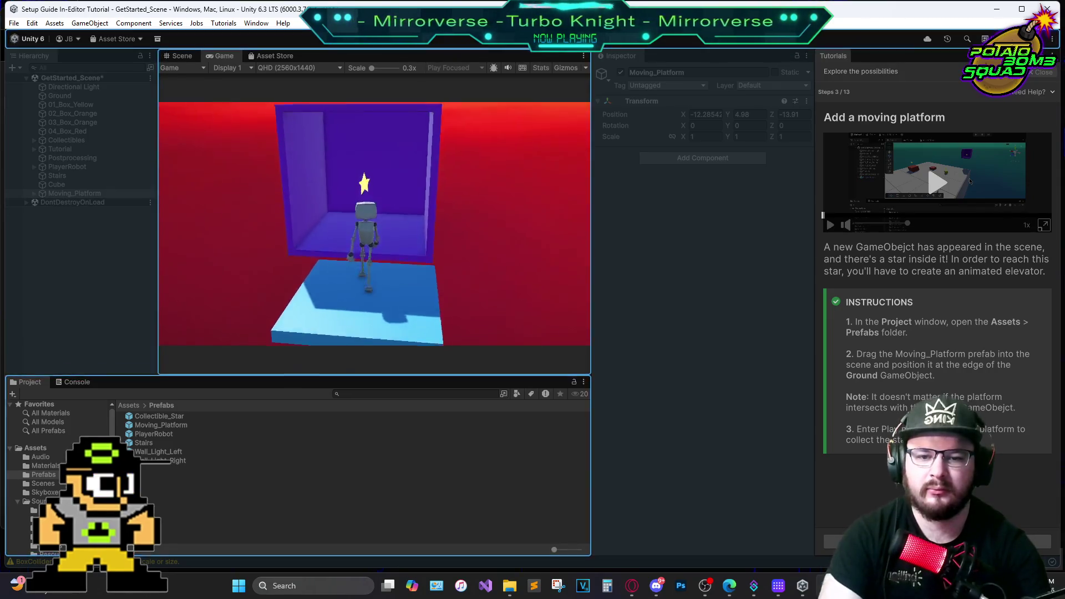
key(w)
key(s)
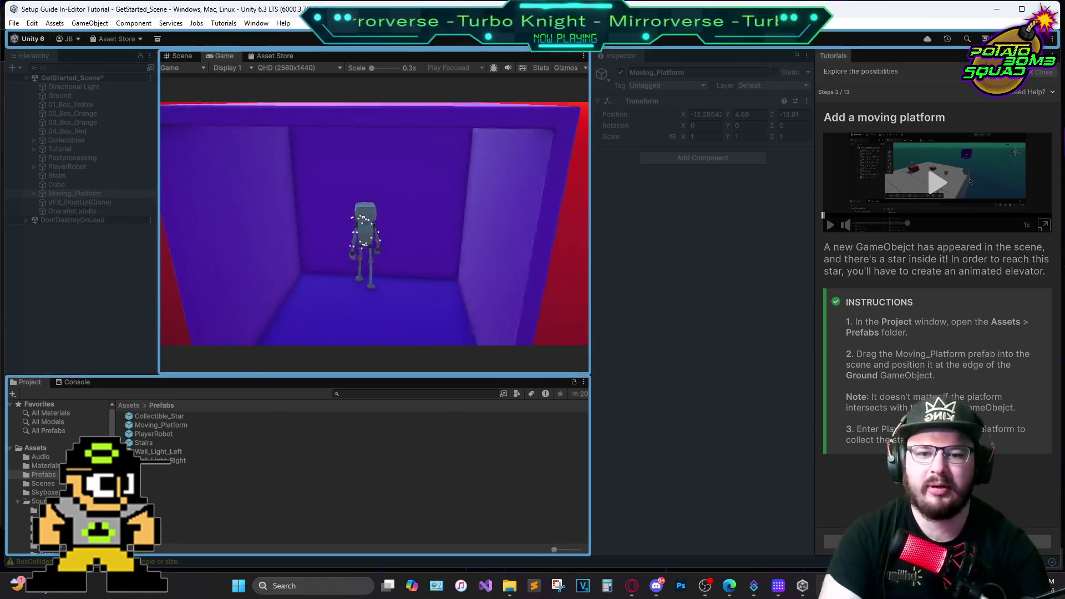
key(space)
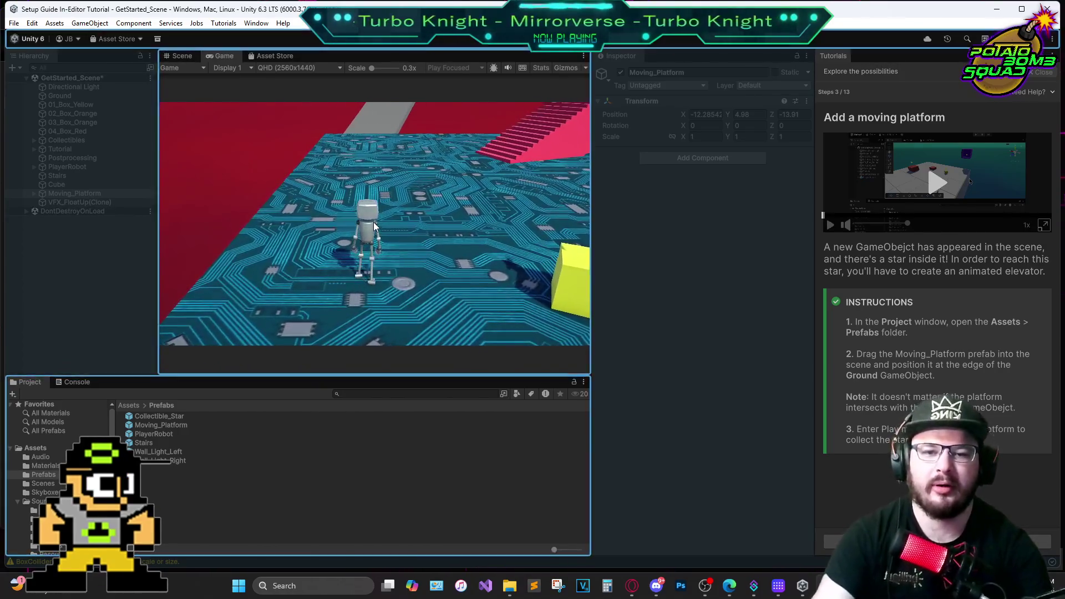
key(w)
key(ctrl+p)
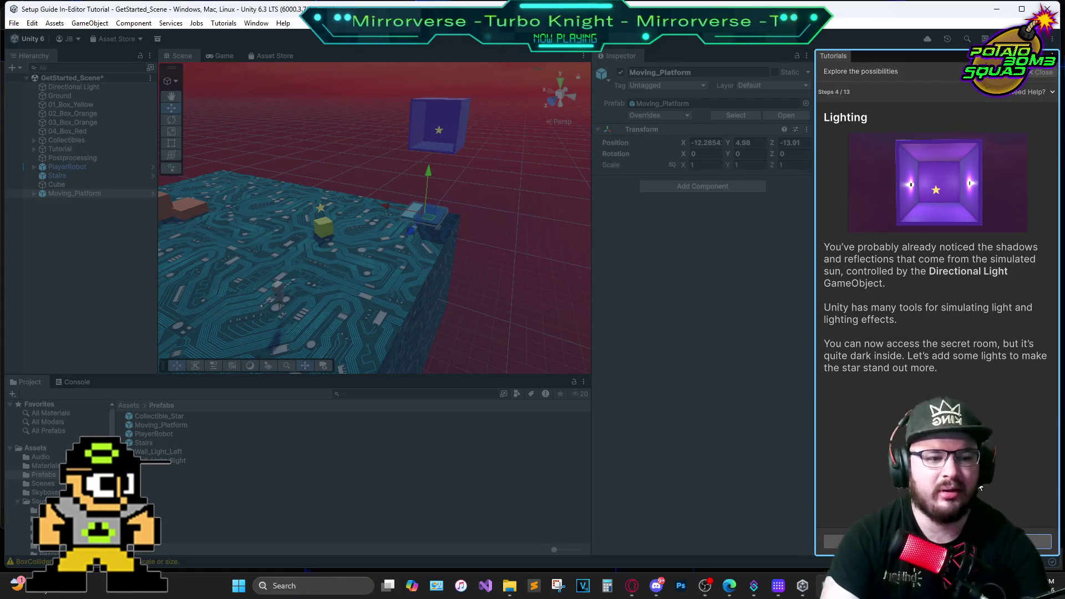
Place Wall_Light_Left and Wall_Light_Right on the purple room's walls, reaching 'Add background audio'
click(1031, 542)
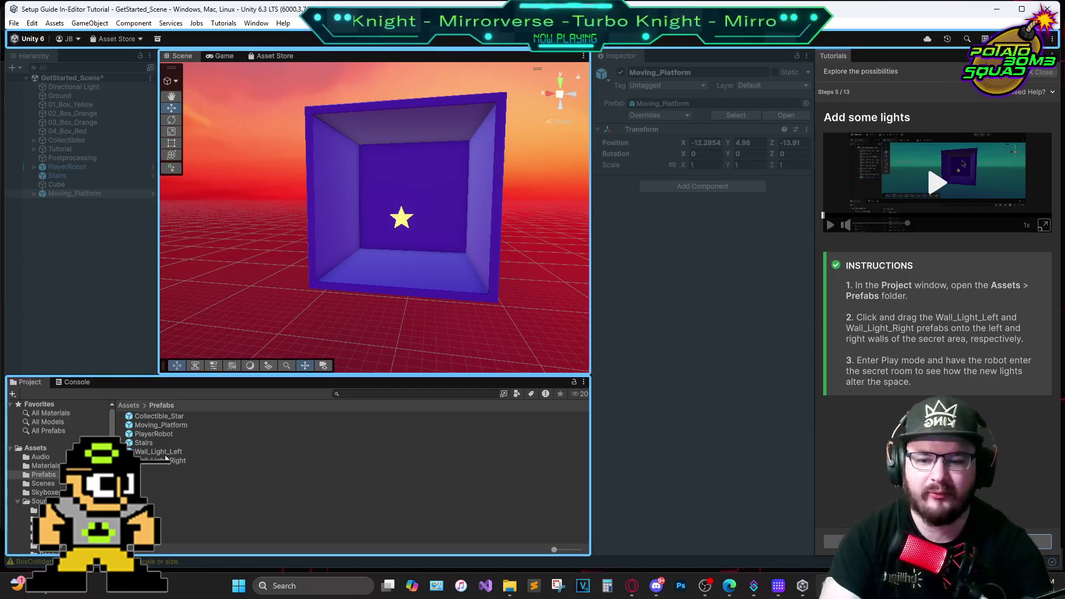
mouse_move(158, 451)
mouse_down()
mouse_move(325, 338)
mouse_move(358, 201)
mouse_move(341, 194)
mouse_up()
mouse_move(140, 469)
mouse_down()
mouse_move(355, 344)
mouse_move(451, 210)
mouse_move(497, 185)
mouse_move(487, 188)
mouse_up()
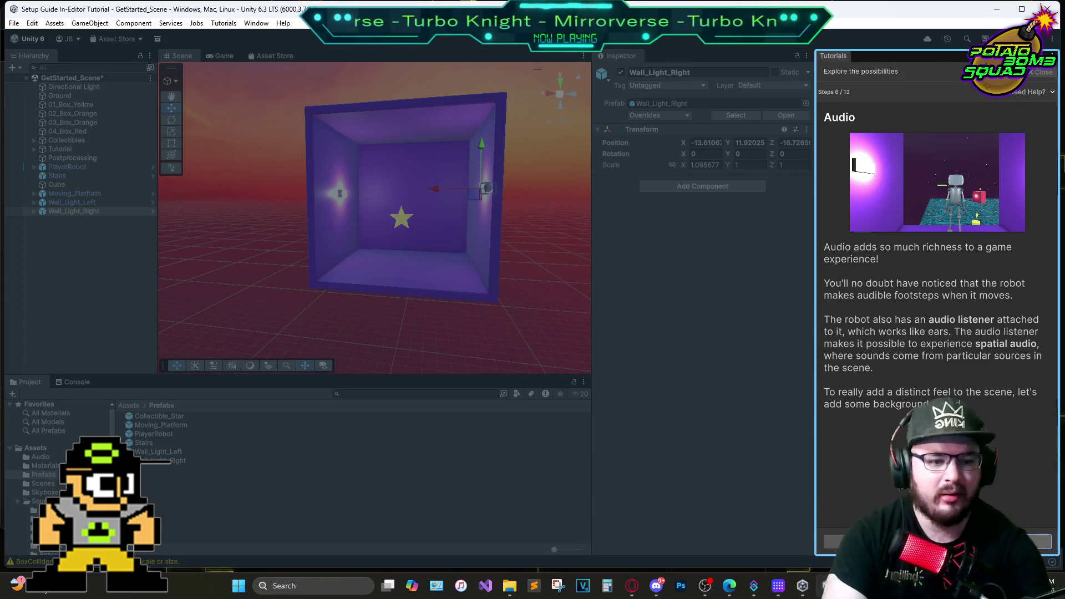
click(1034, 542)
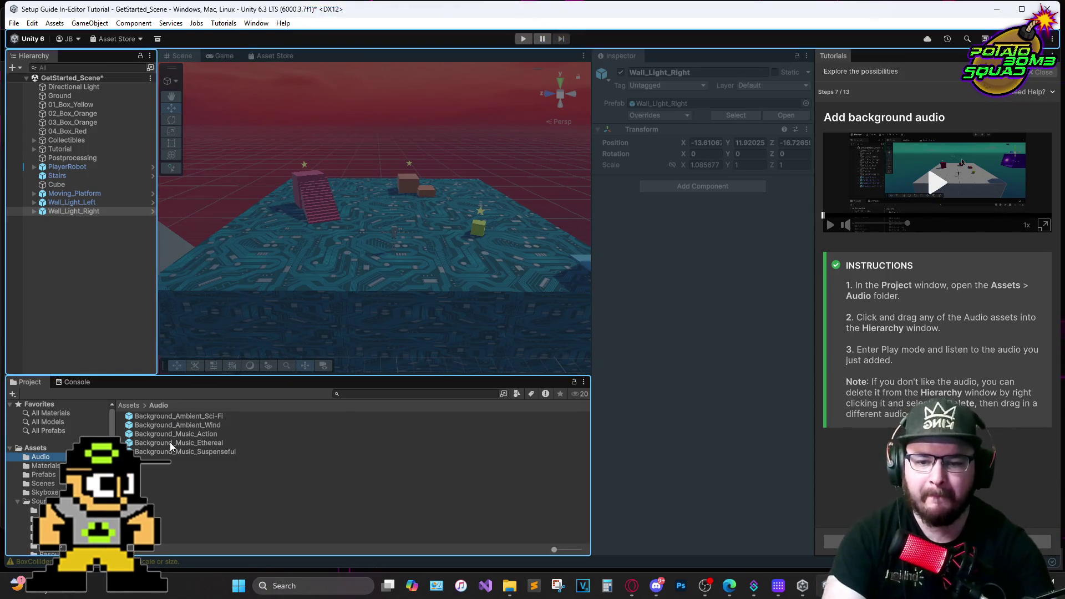
Drag Background_Ambient_Sci-Fi into the Hierarchy and advance to step 9, 'Add a visual effect'
drag(185, 417, 362, 157)
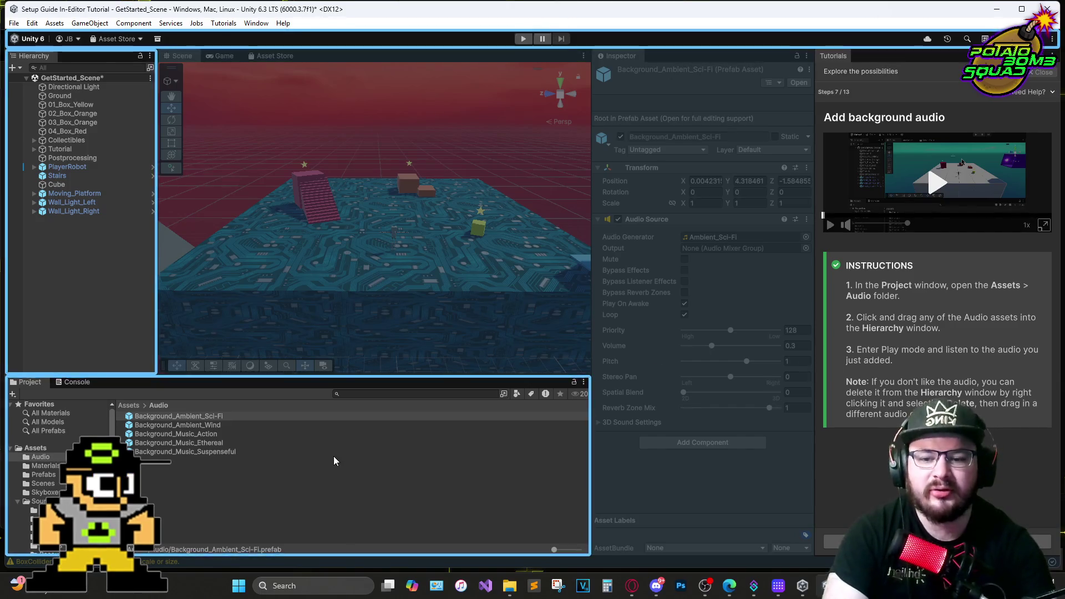
mouse_move(179, 420)
mouse_down()
mouse_move(106, 232)
mouse_move(79, 220)
mouse_up()
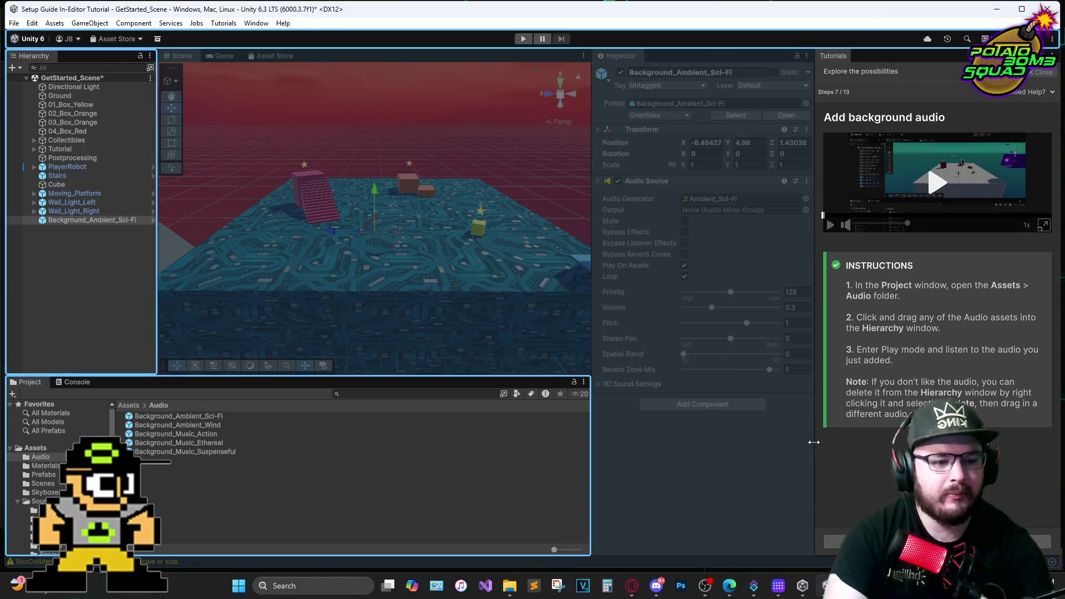
click(1026, 541)
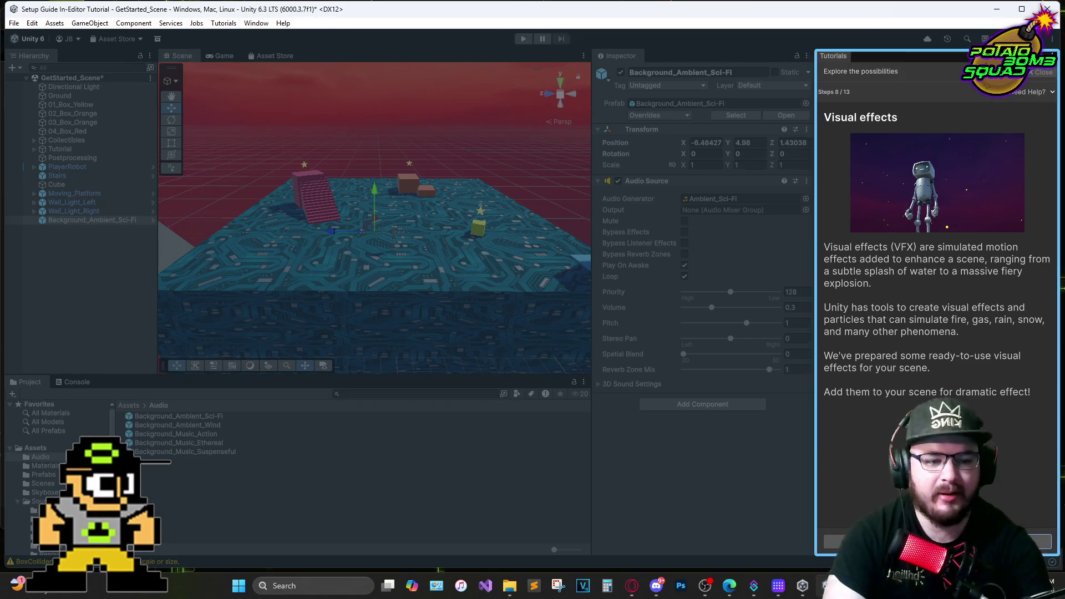
click(1035, 542)
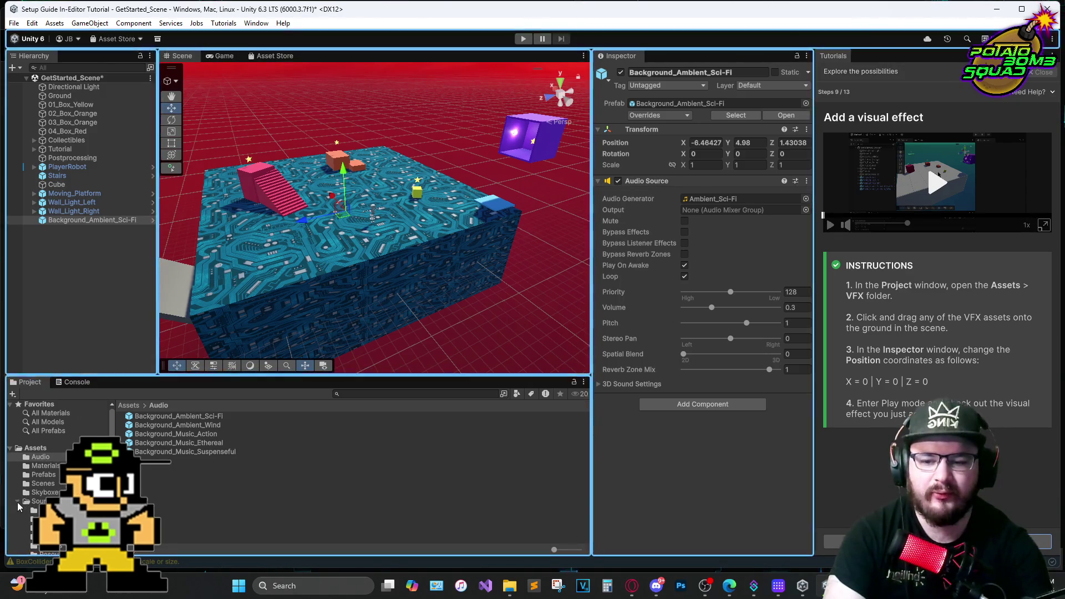
Drop VFX_Fireflies from the VFX folder onto the ground and restart its particle playback
scroll(33, 491, down, 3)
click(38, 470)
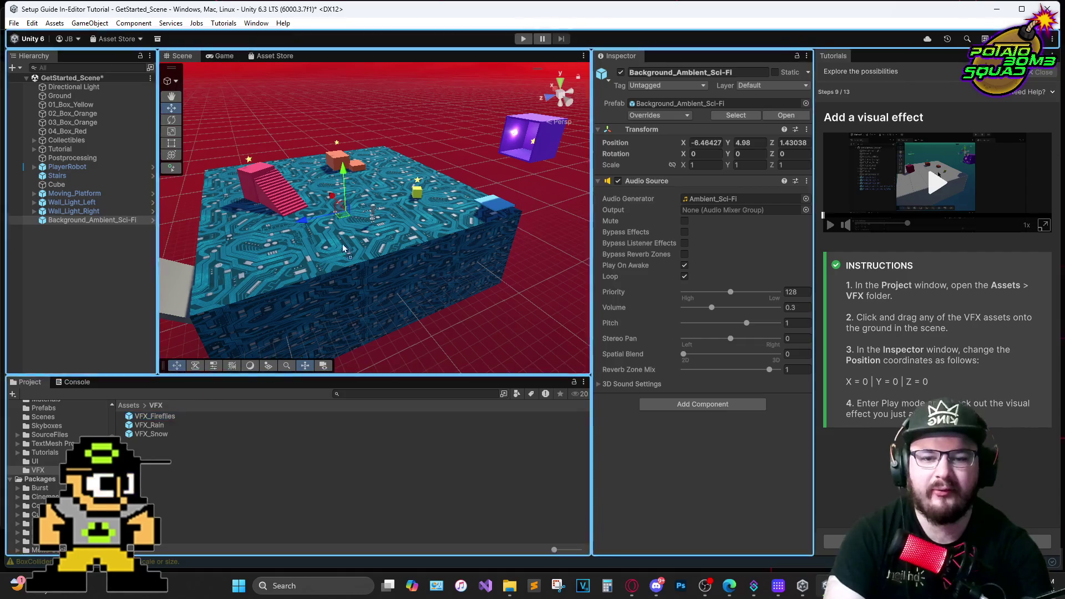
drag(376, 194, 381, 181)
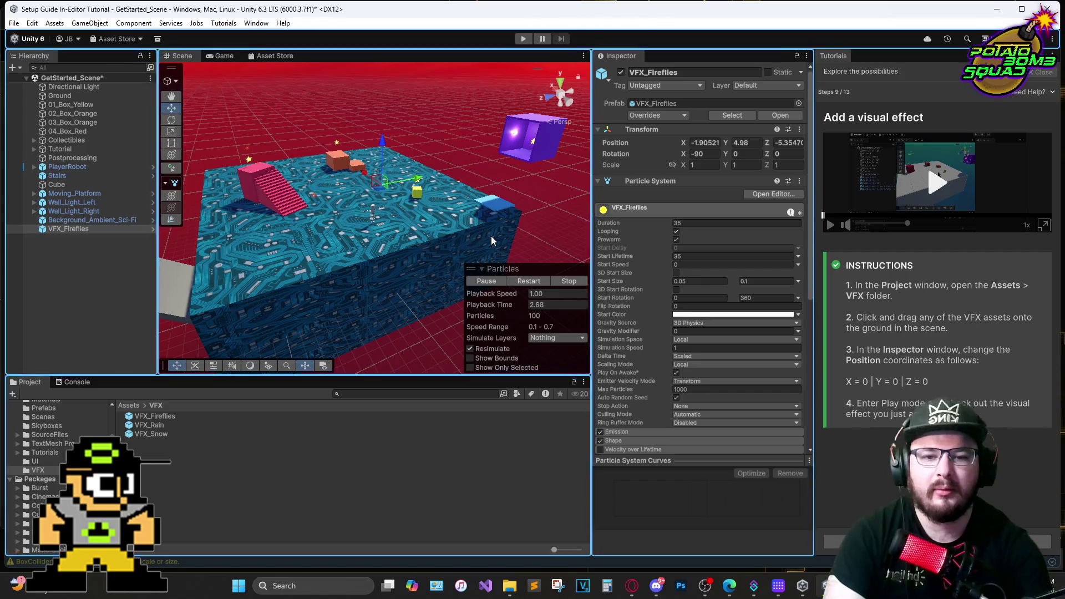
scroll(371, 216, up, 2)
scroll(371, 216, up, 3)
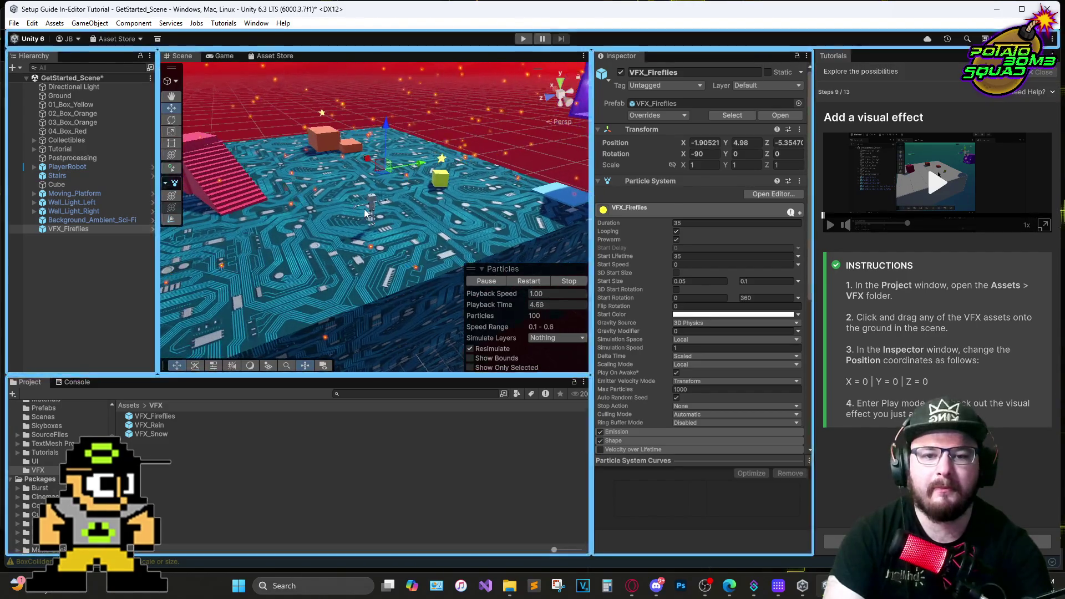
click(432, 98)
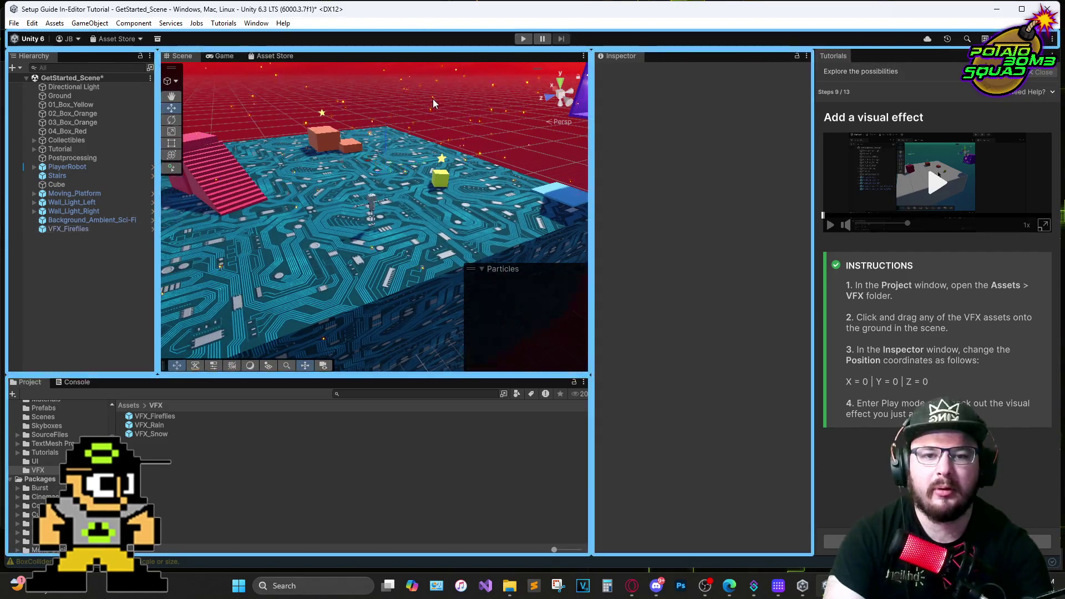
click(409, 127)
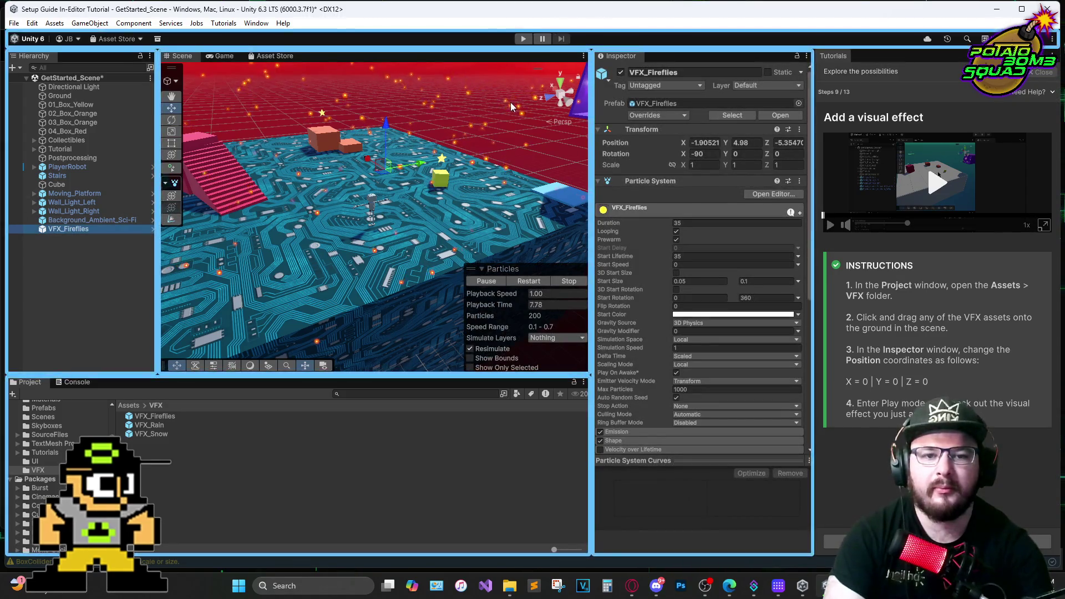
click(441, 113)
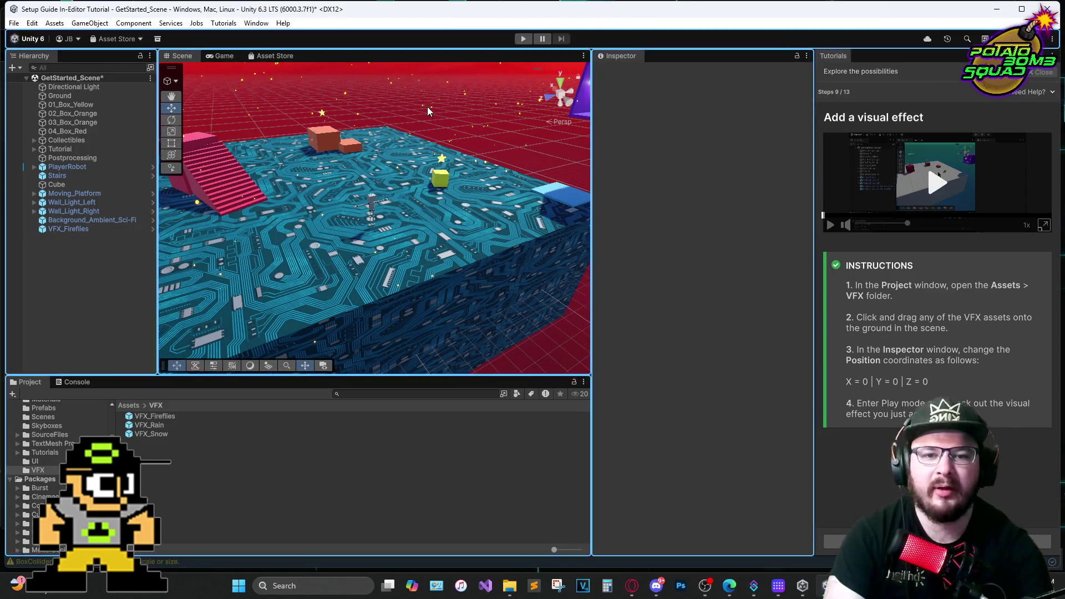
click(105, 229)
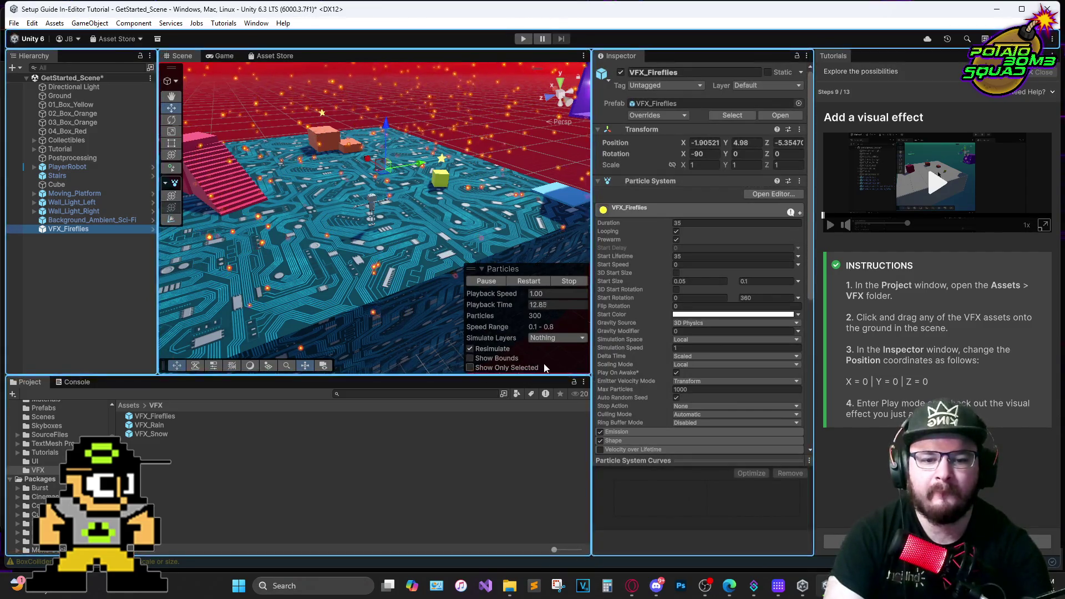
click(547, 285)
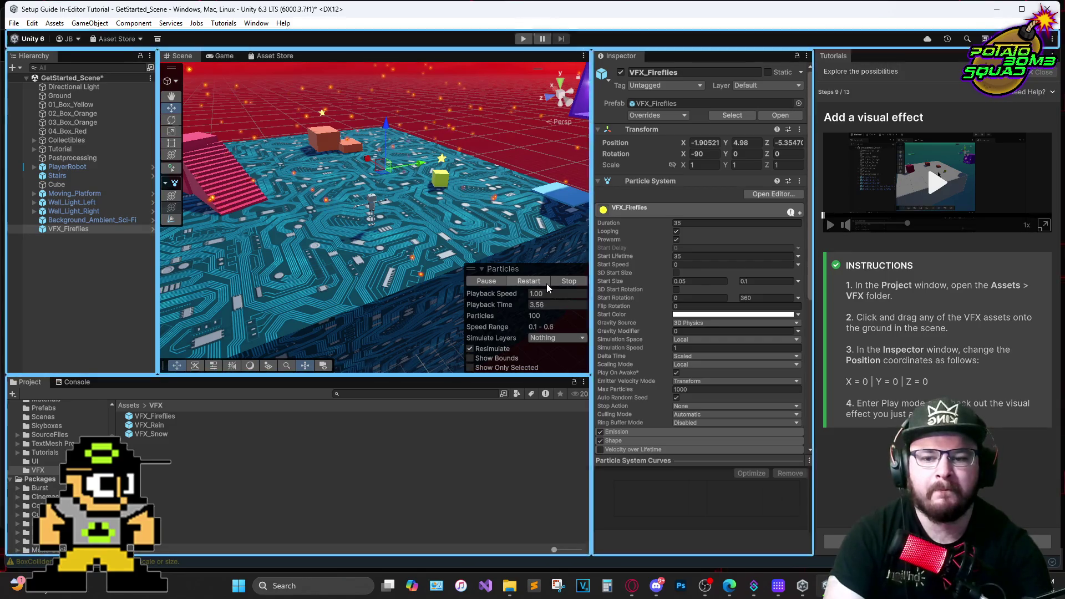
Add VFX_Snow to the scene, delete it again, and reselect VFX_Fireflies
click(171, 436)
drag(403, 252, 384, 175)
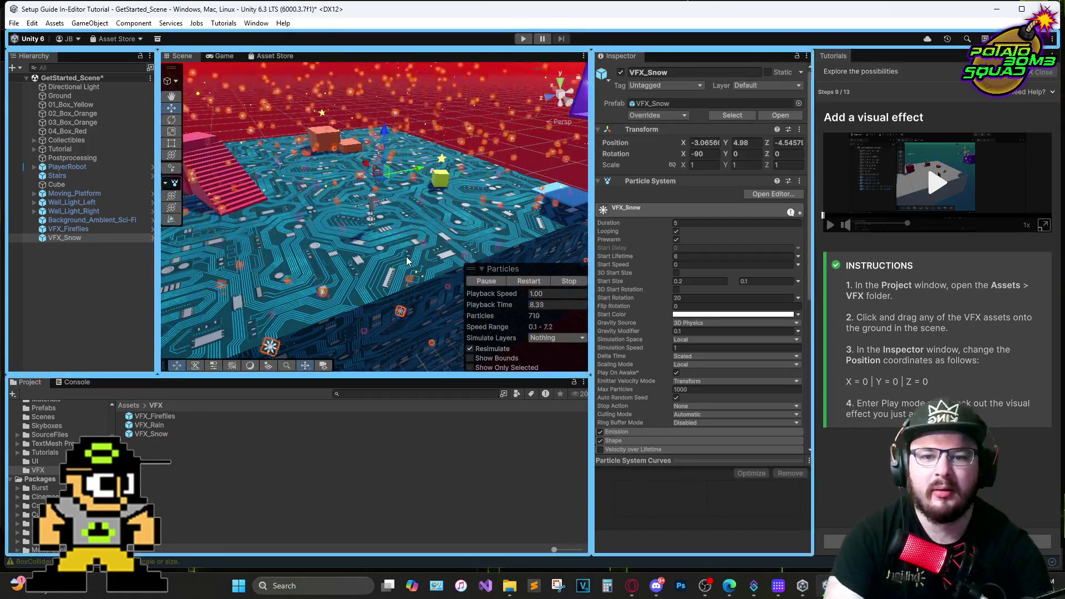
click(90, 238)
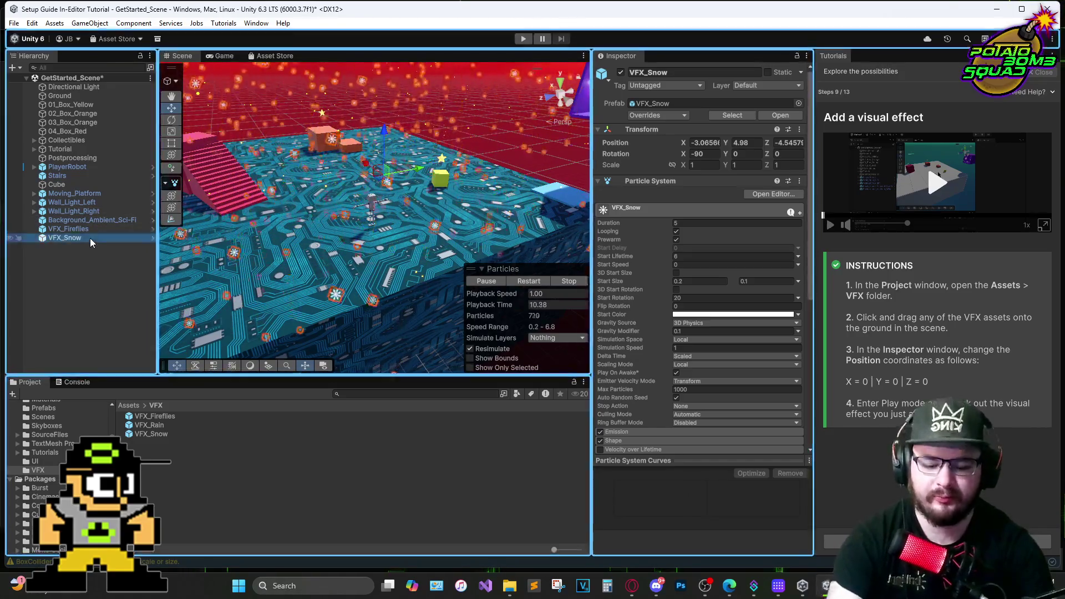
key(Delete)
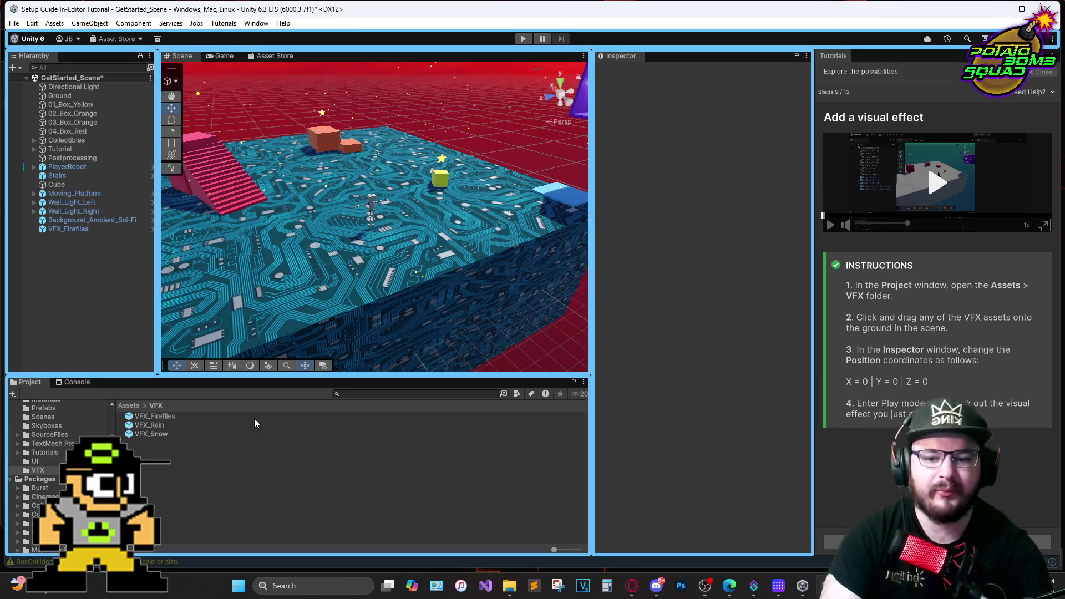
click(89, 228)
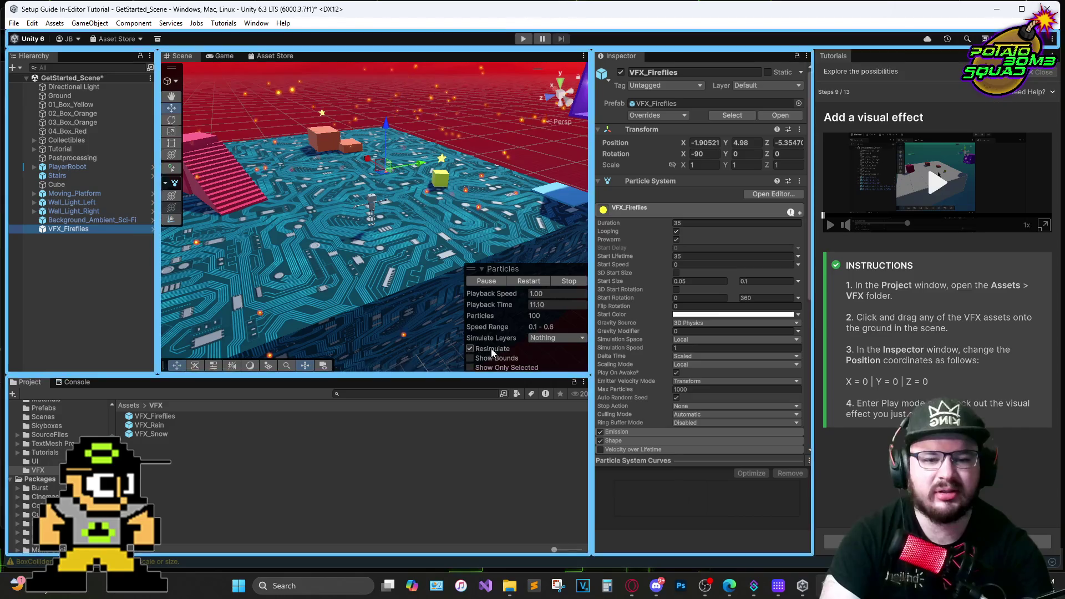
Set VFX_Fireflies' Transform position to X -1, Y 0, Z 0
click(711, 142)
text(-1)
click(752, 142)
key(BackSpace)
text(0)
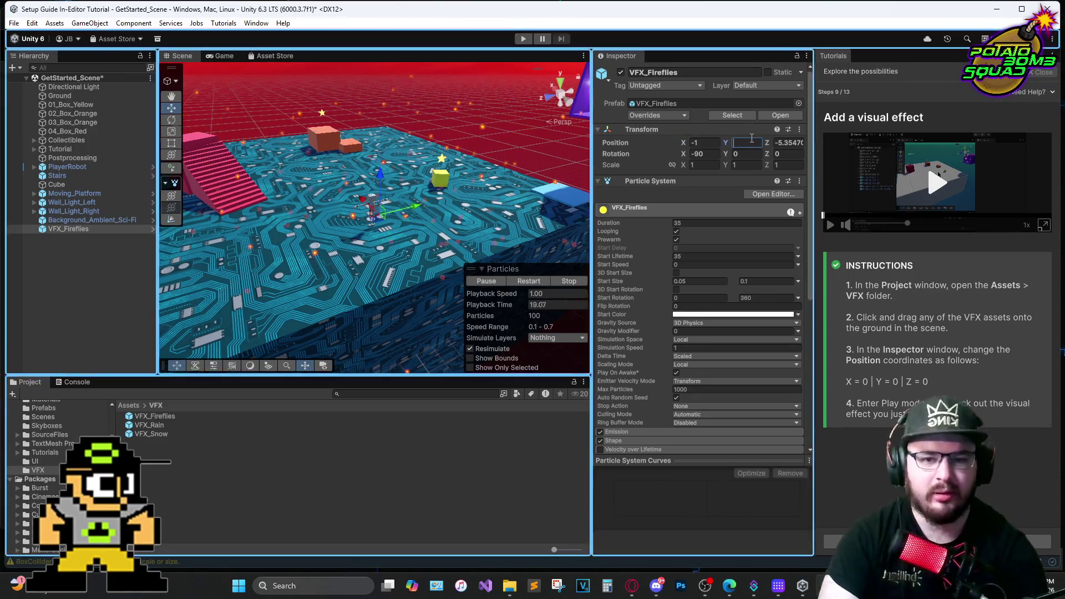
click(792, 143)
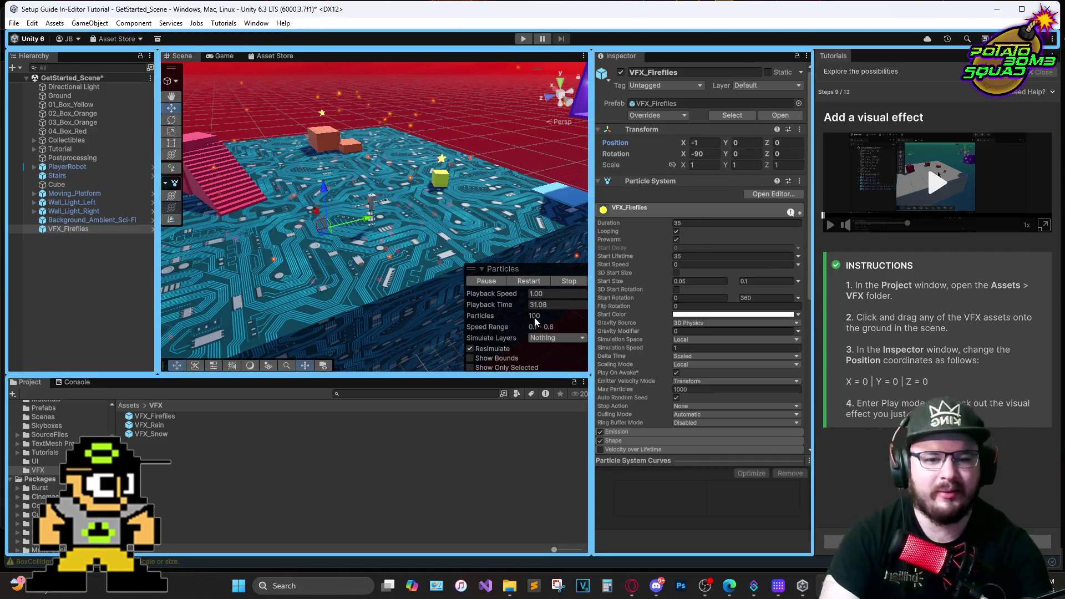
Show and hide the particle bounds, then enter Play mode
click(495, 358)
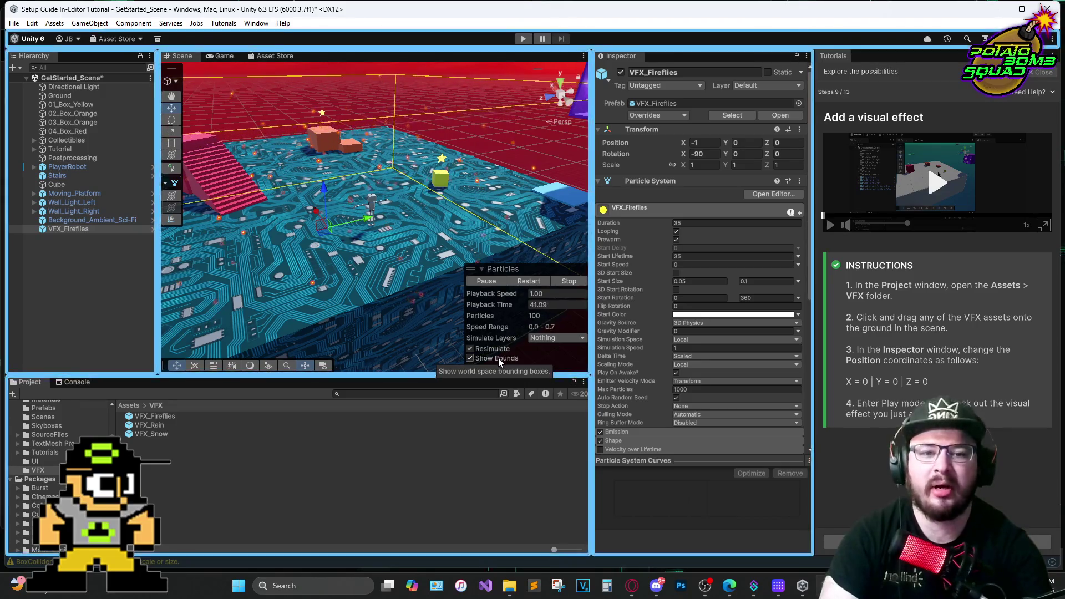
click(498, 359)
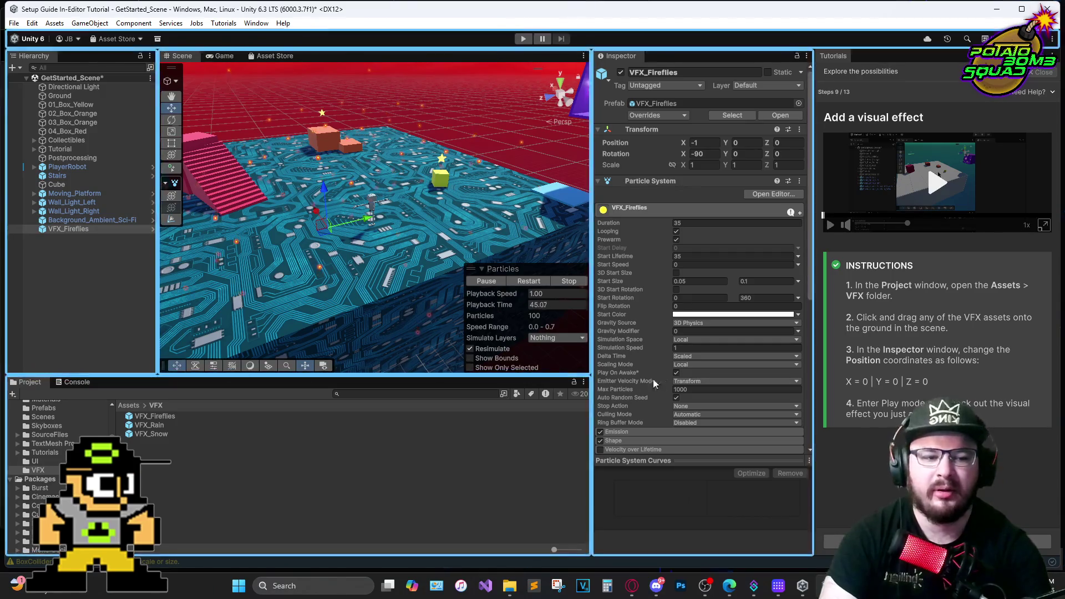
click(524, 38)
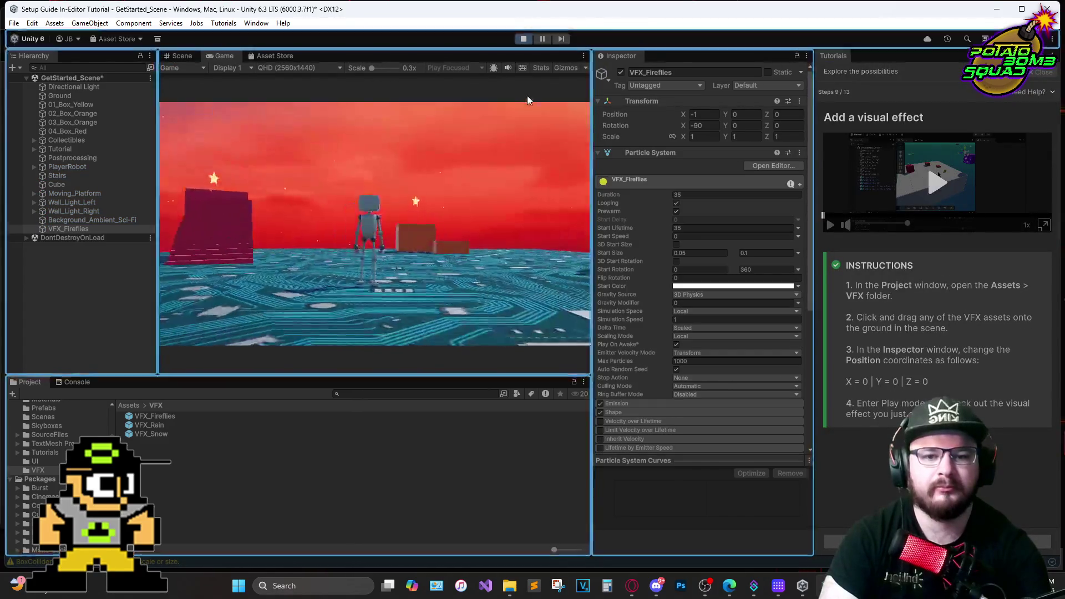
Walk the robot across the circuit ground toward the pink stairs, then exit Play mode
key(w)
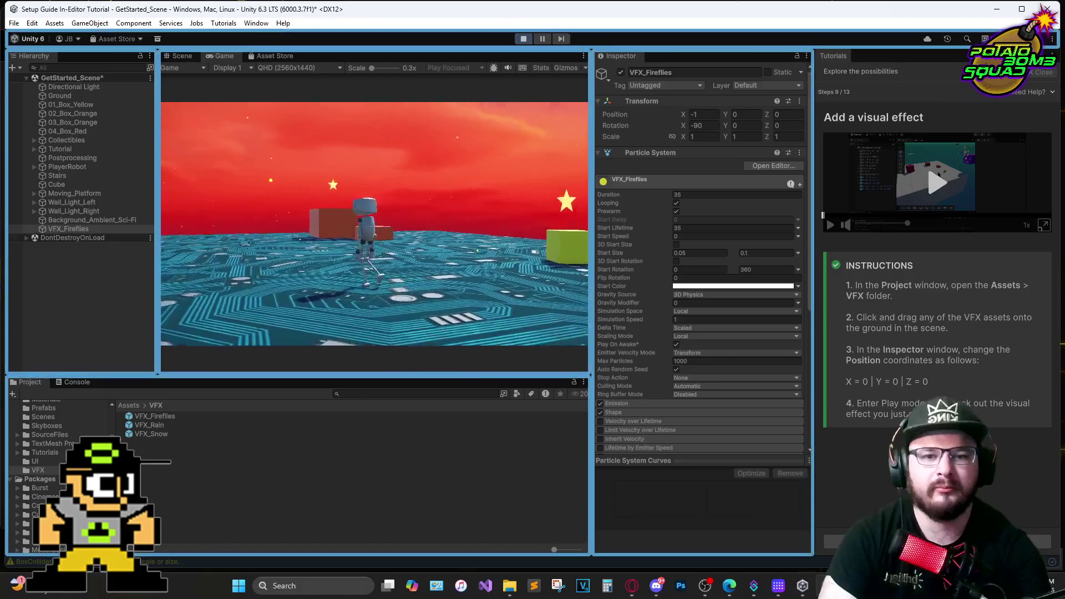
key(w)
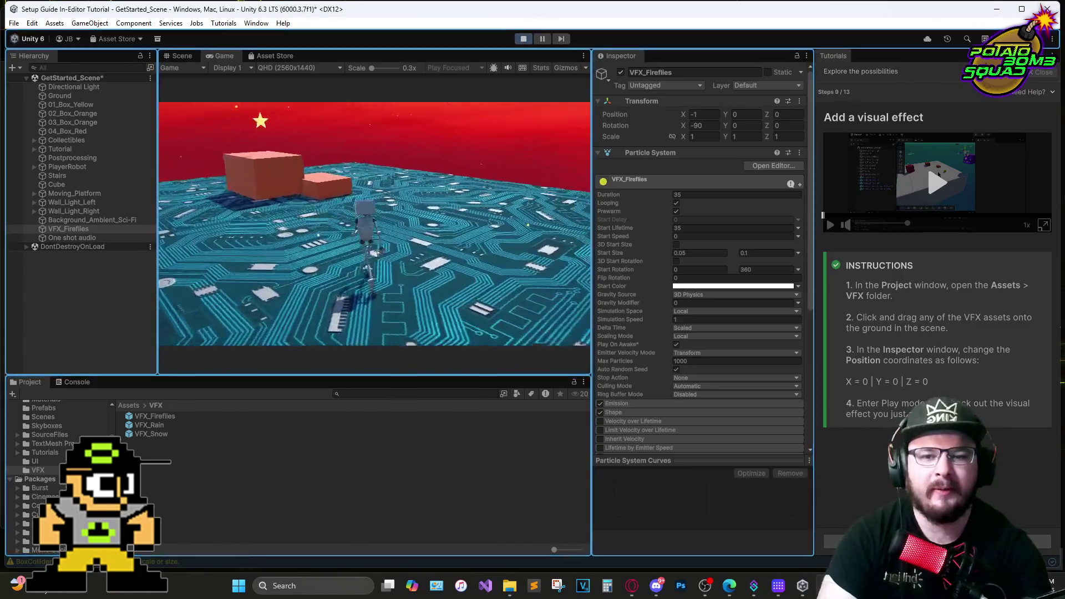
key(w)
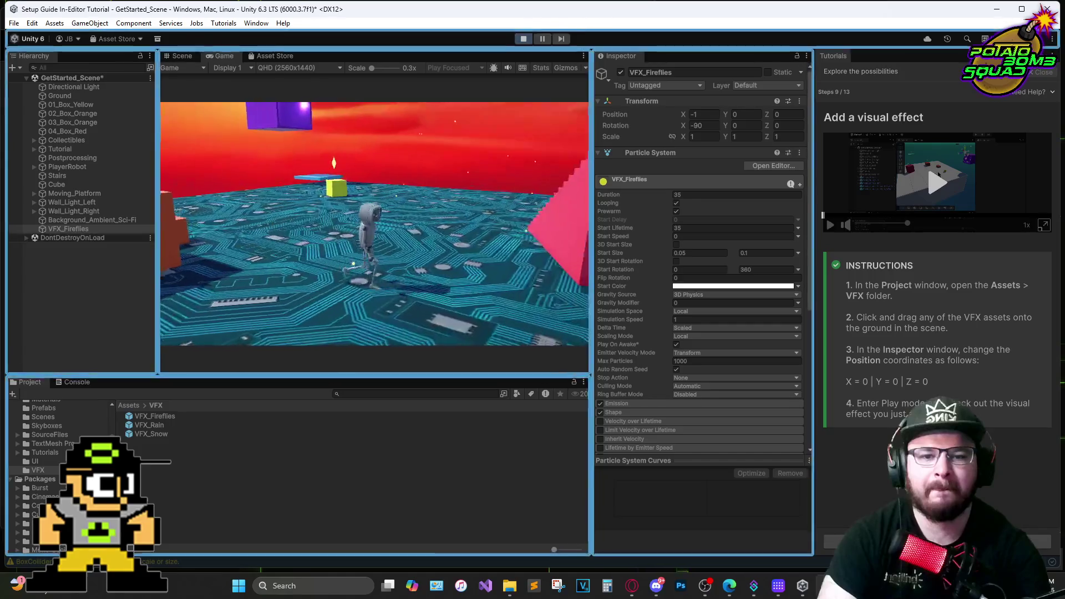
key(s)
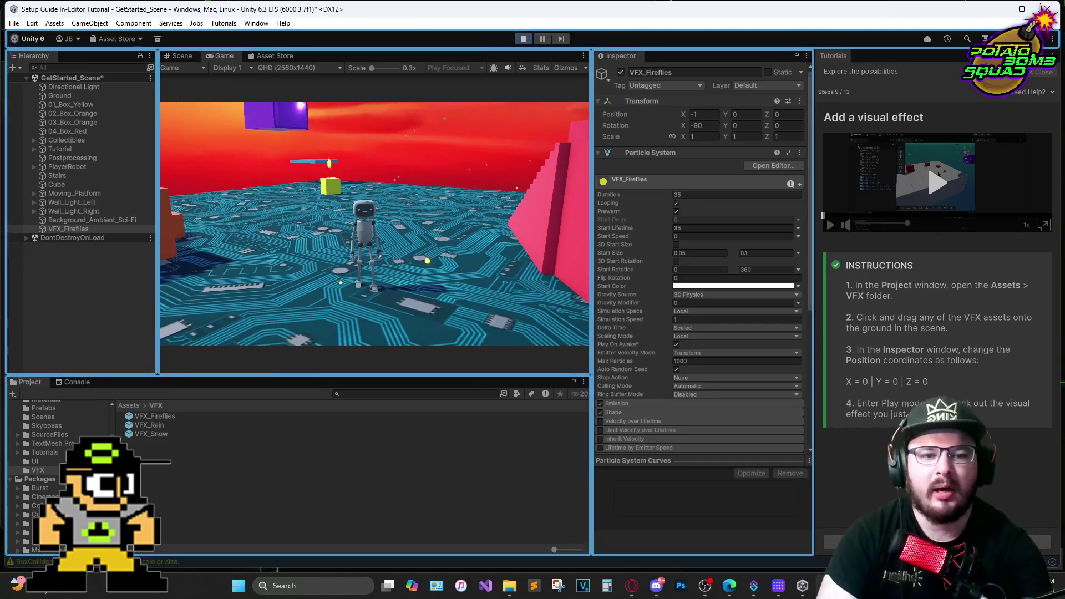
key(w)
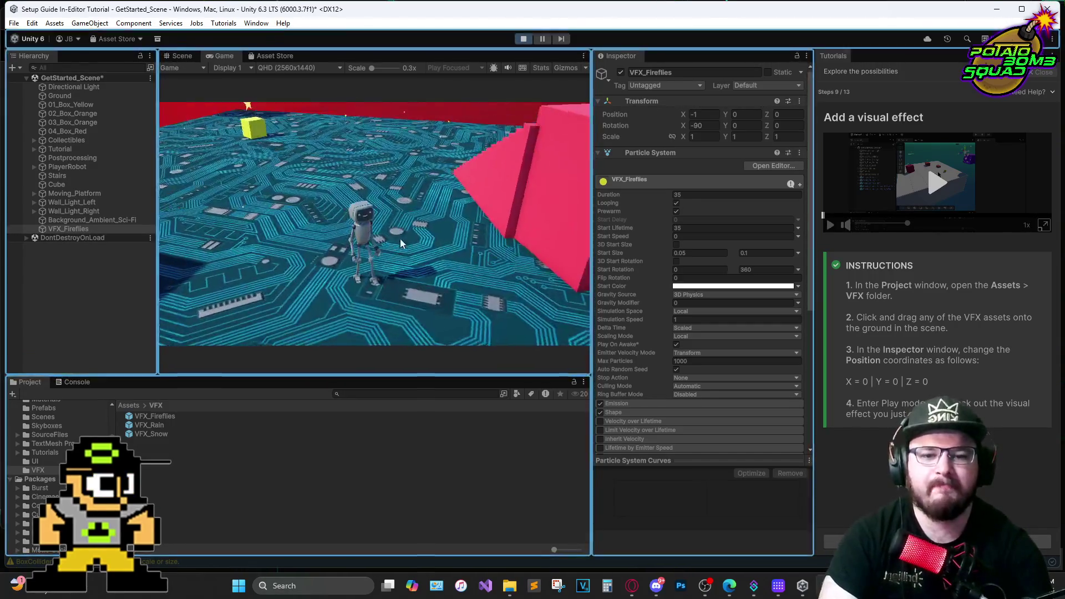
click(523, 39)
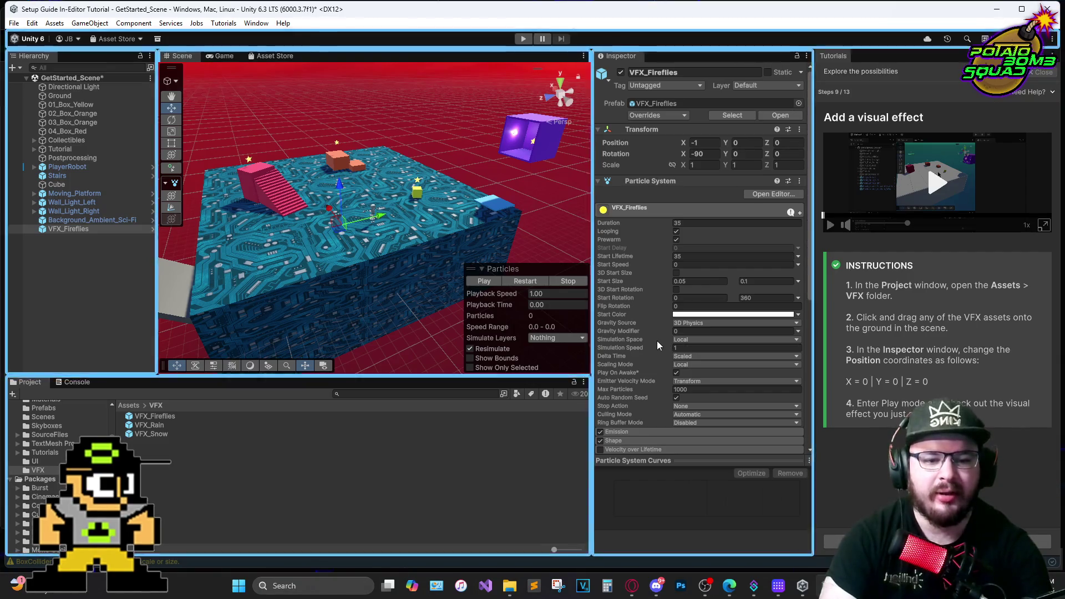
Orbit the level and inspect the Ground's Mesh Renderer, keeping Lightmaps for global illumination
mouse_move(344, 167)
mouse_down()
mouse_move(431, 298)
mouse_move(400, 279)
mouse_move(438, 265)
mouse_up()
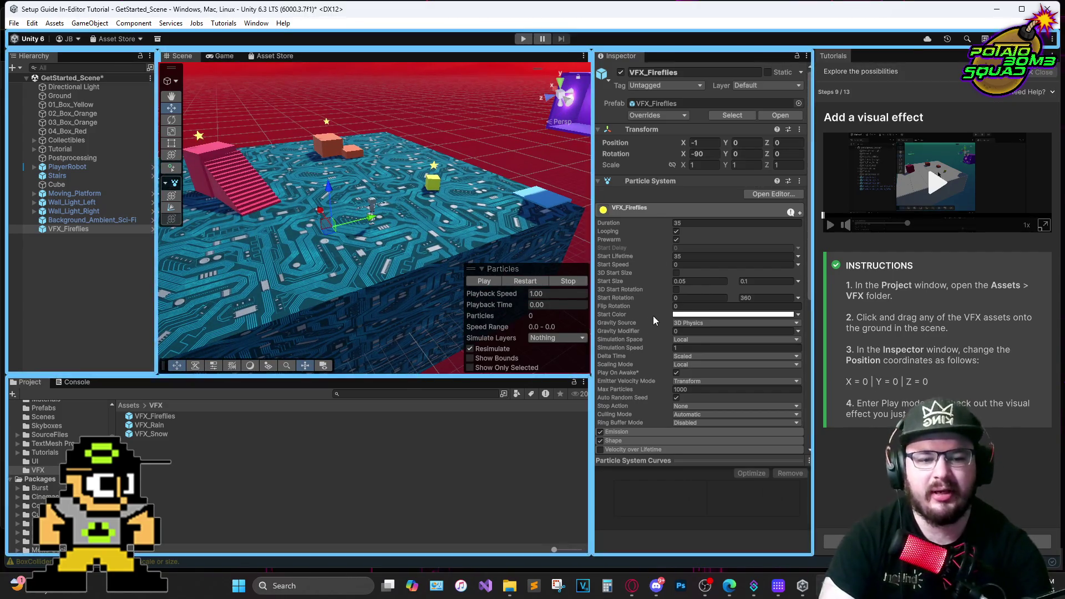
click(712, 315)
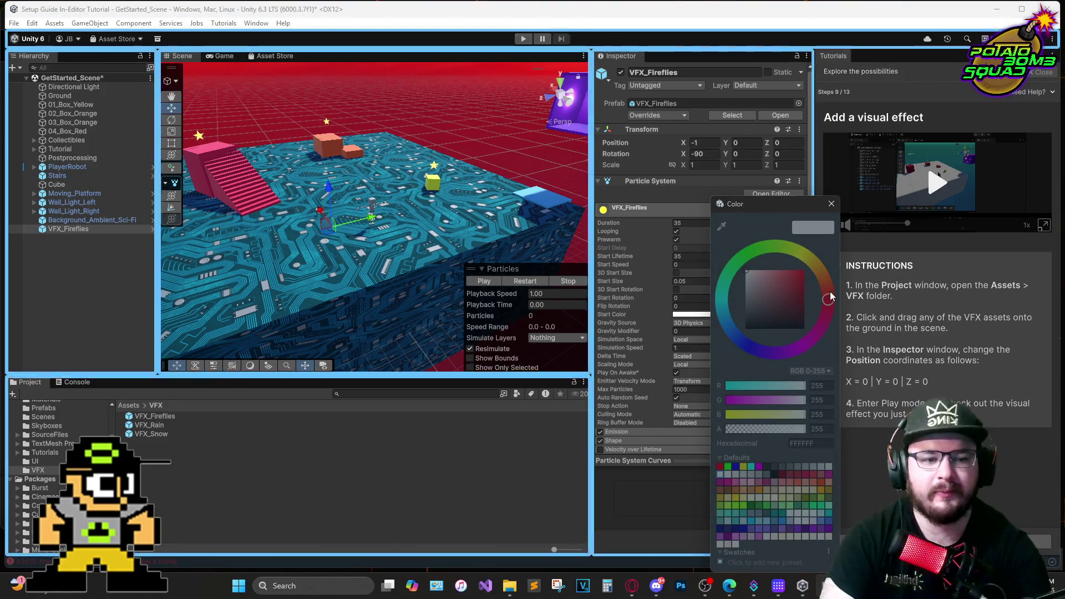
click(555, 249)
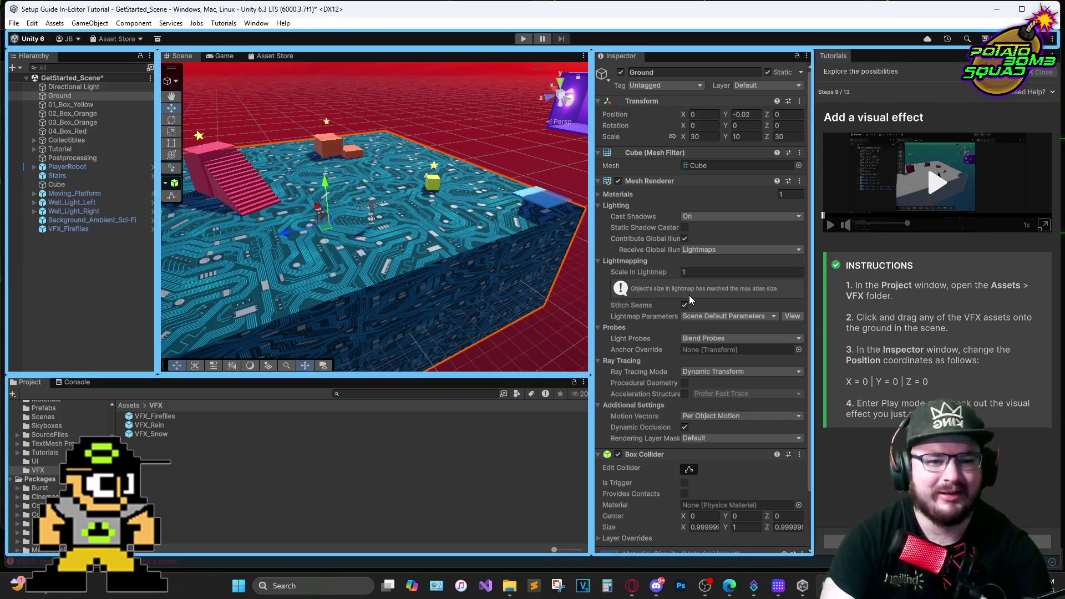
click(755, 249)
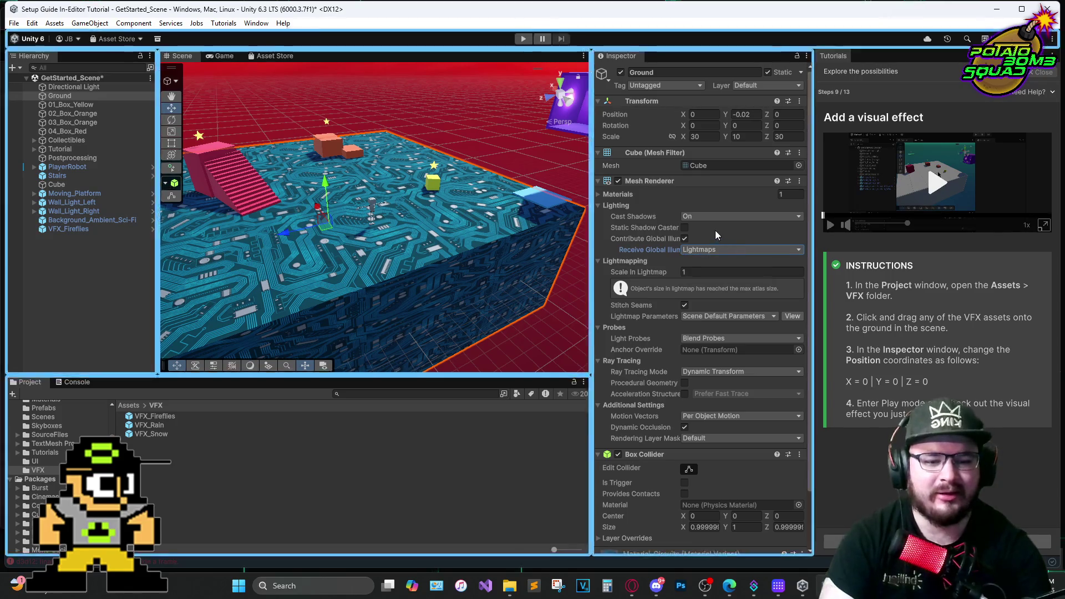
scroll(695, 322, down, 3)
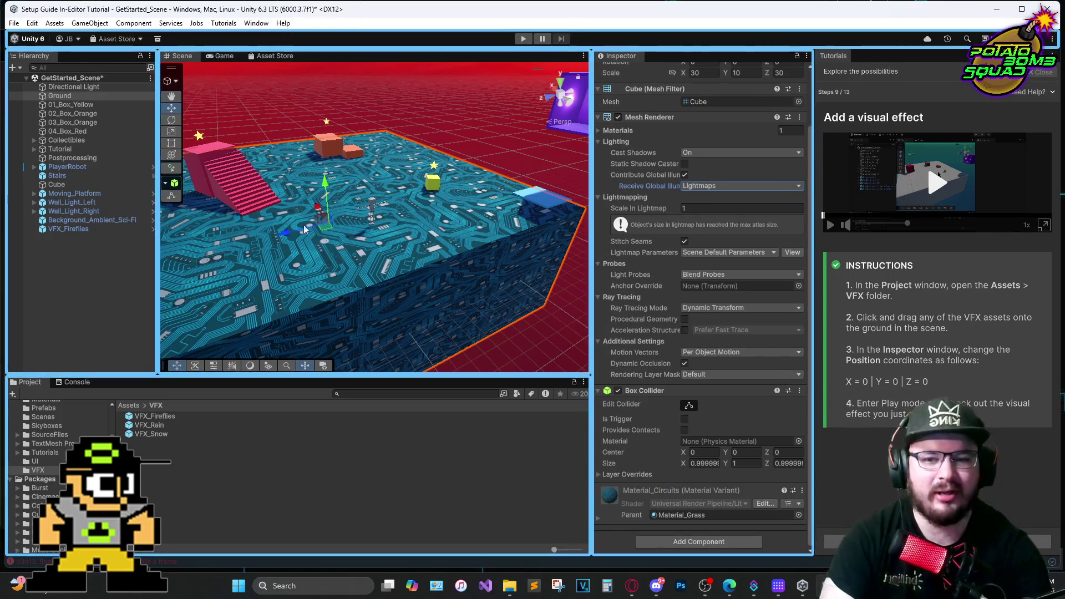
Review VFX_Fireflies' start colour settings, then advance the tutorial to step 10, User interface
click(95, 227)
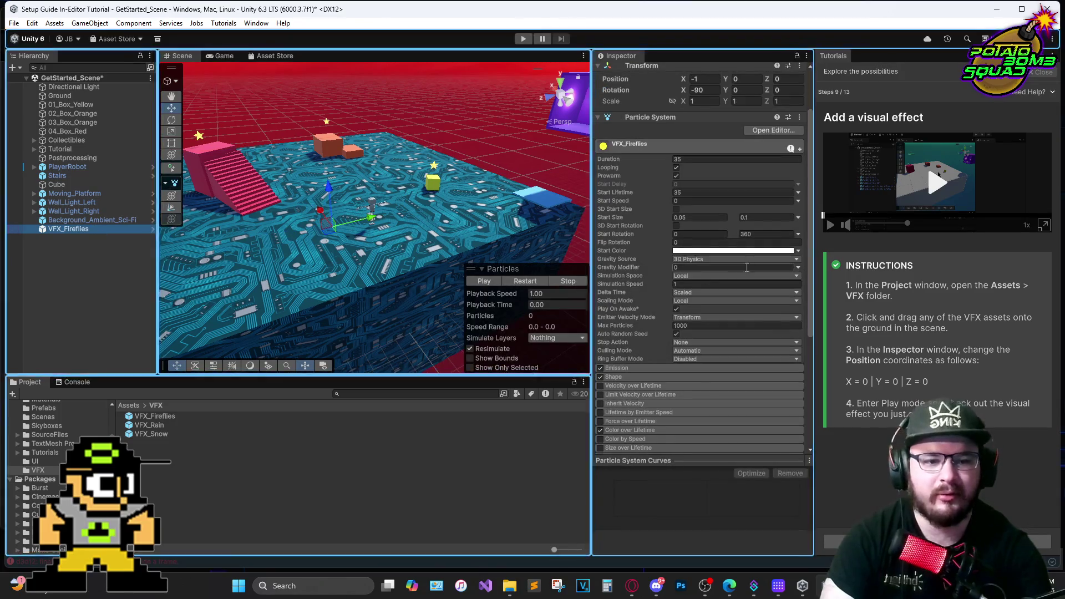
click(798, 260)
click(797, 251)
click(761, 252)
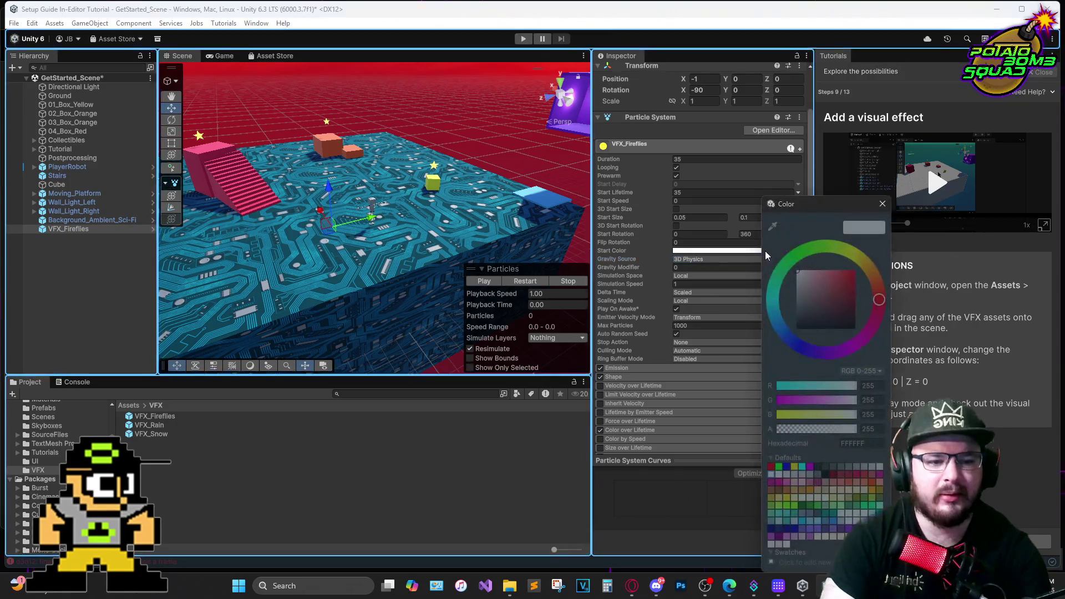
click(882, 205)
click(798, 251)
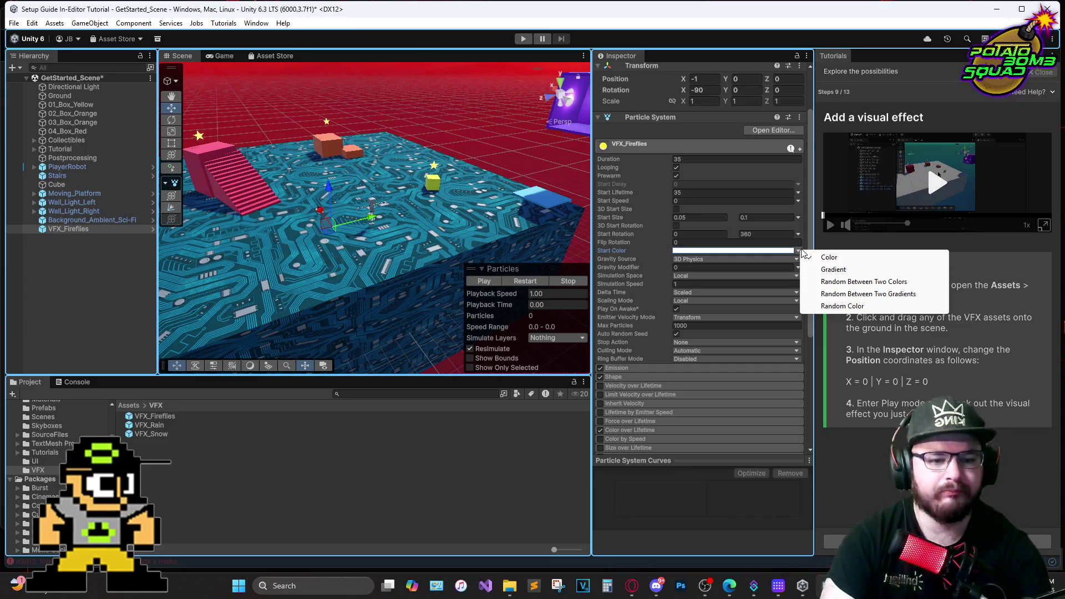
click(653, 335)
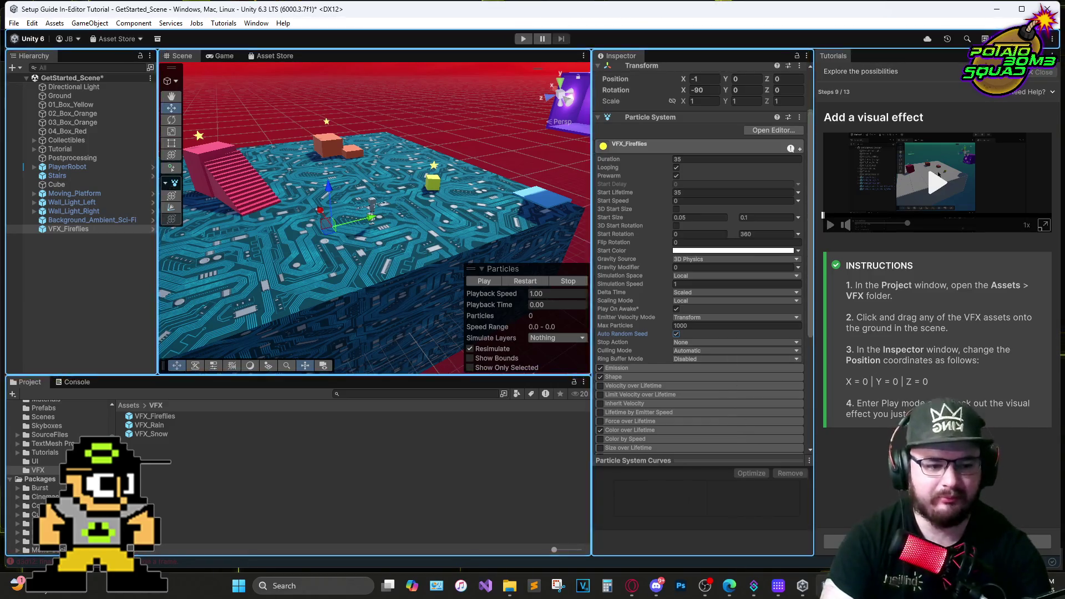
click(1033, 542)
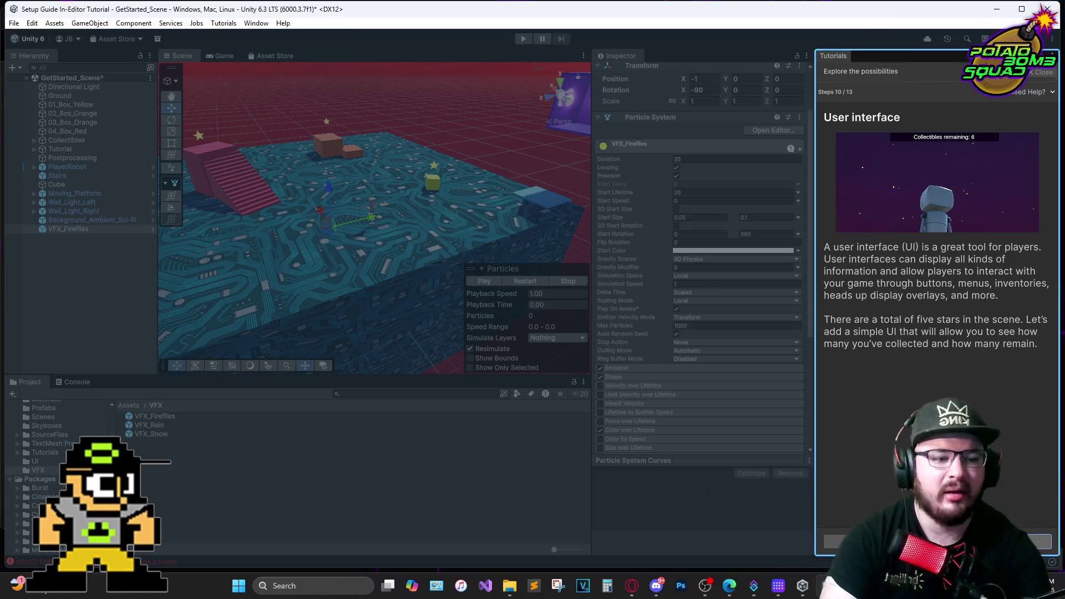
Advance the tutorial to the Add a UI step and drag Remaining_Collectibles_UI from Assets/UI into the Hierarchy
click(1033, 541)
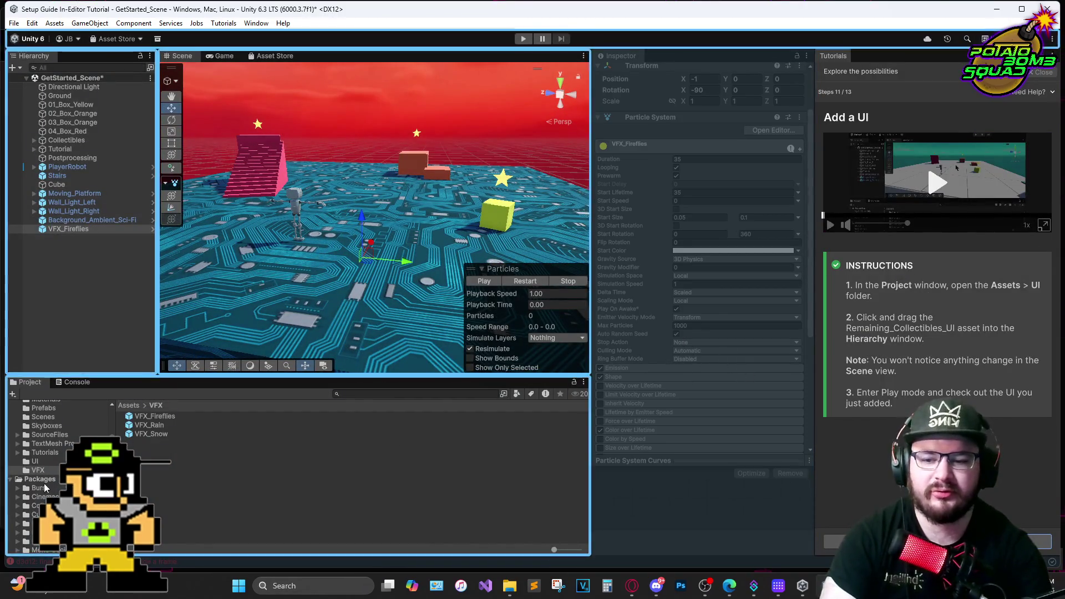
click(15, 480)
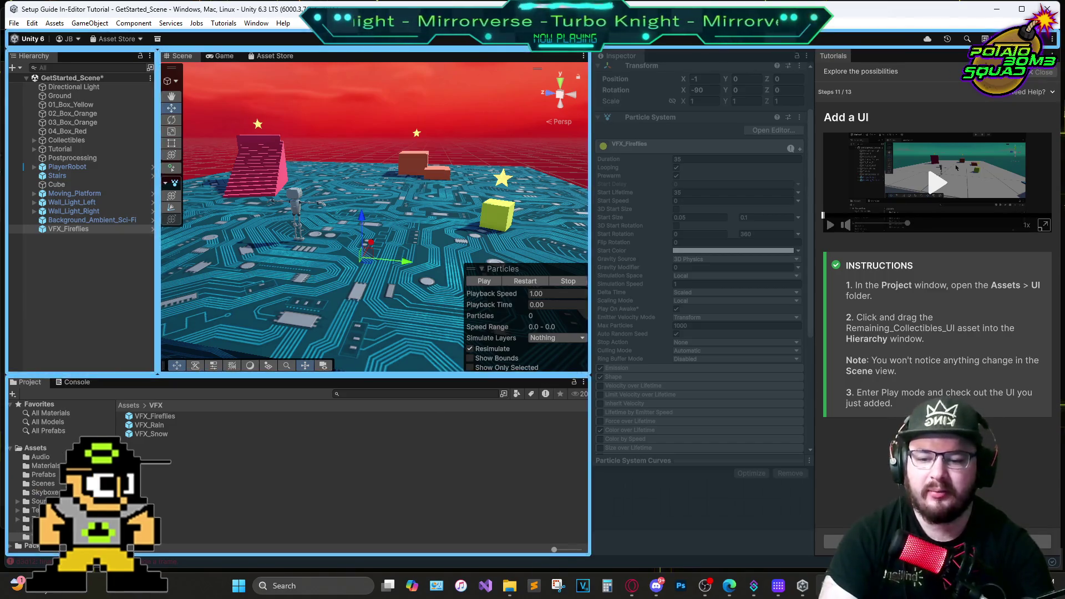
click(34, 527)
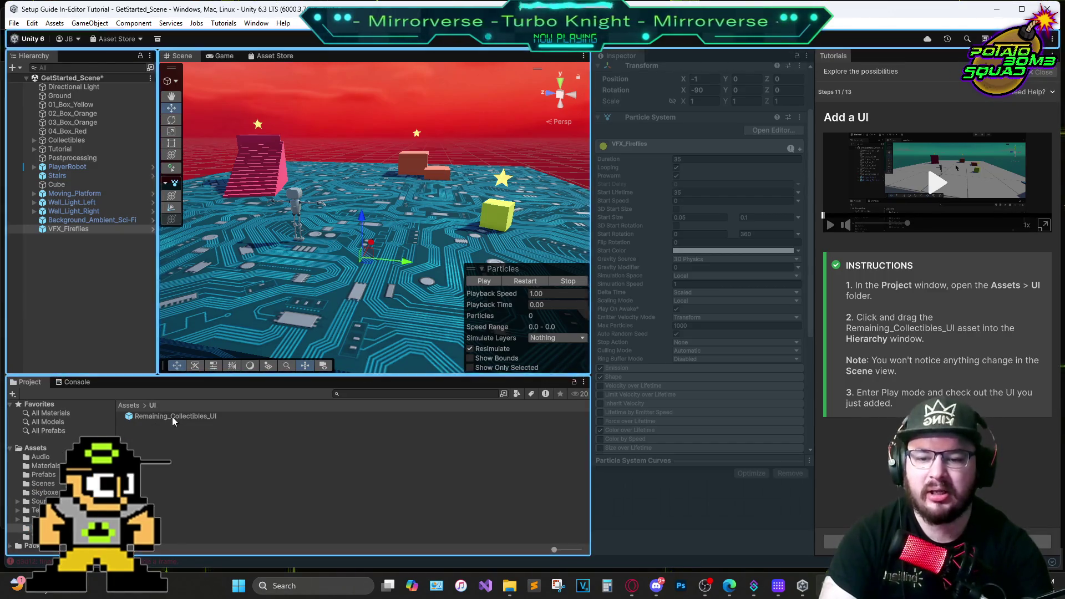
mouse_move(172, 417)
mouse_down()
mouse_move(365, 102)
mouse_move(115, 228)
mouse_up()
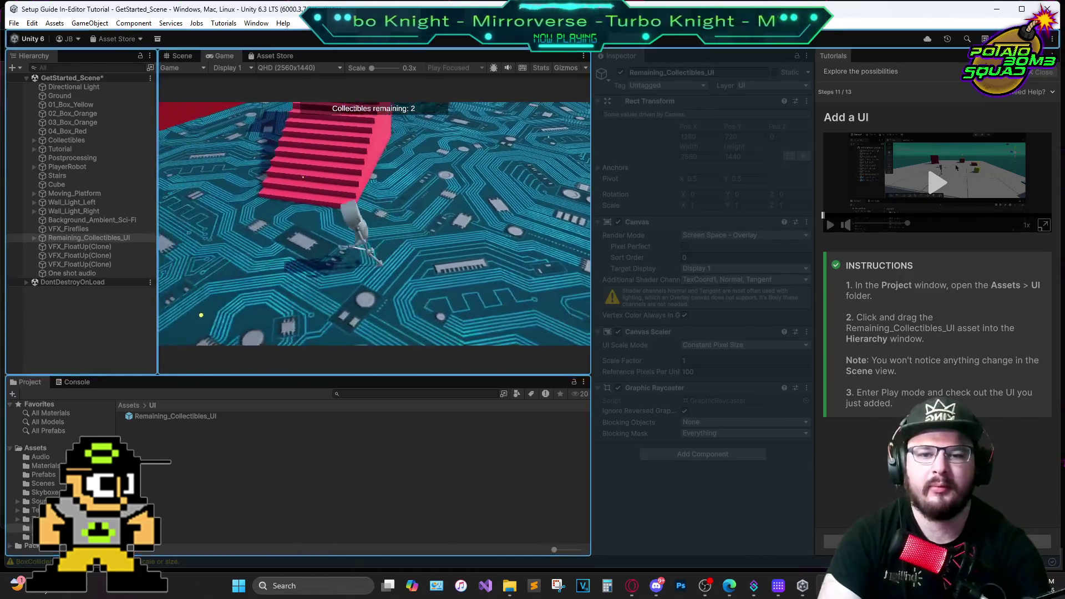
Stop Play mode and create a new 3D cube from the Hierarchy menu
key(ctrl+p)
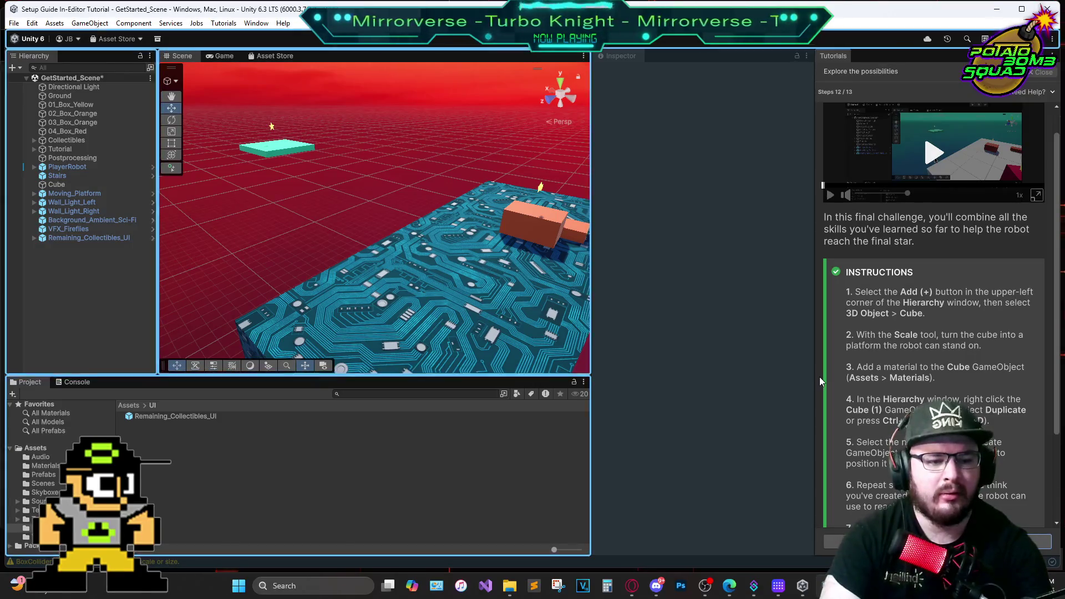
scroll(820, 377, down, 3)
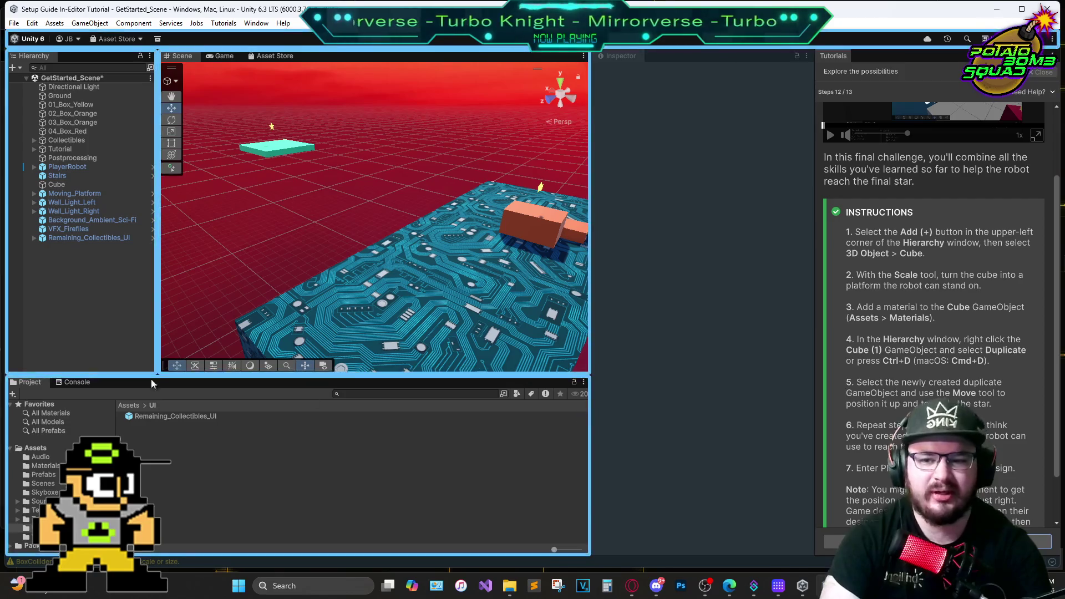
click(12, 67)
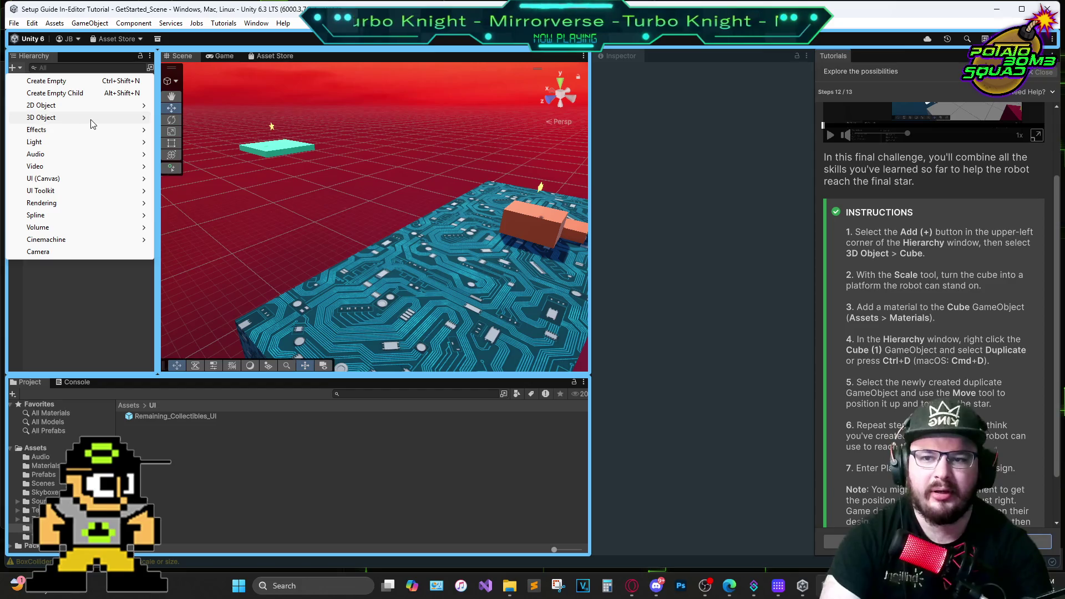
mouse_move(93, 123)
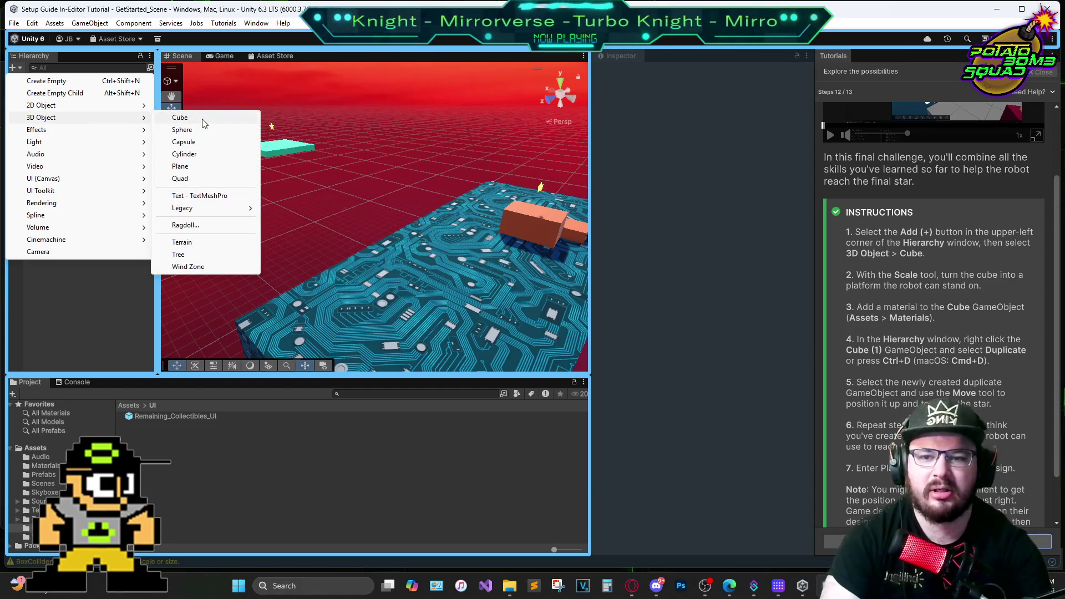
click(203, 120)
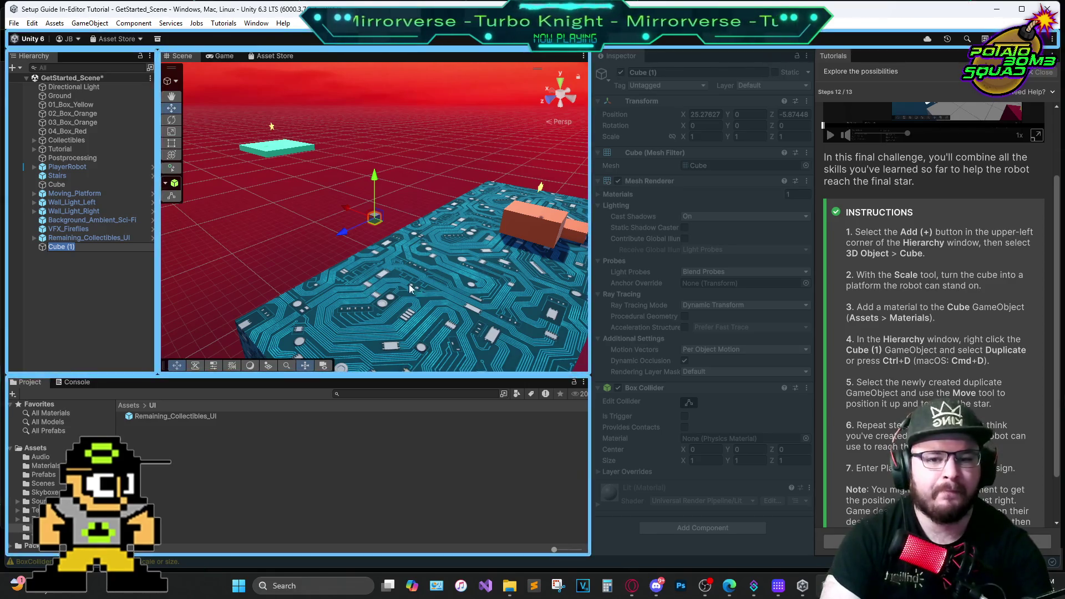
Scale the new cube into a wide, thin flat platform
click(176, 122)
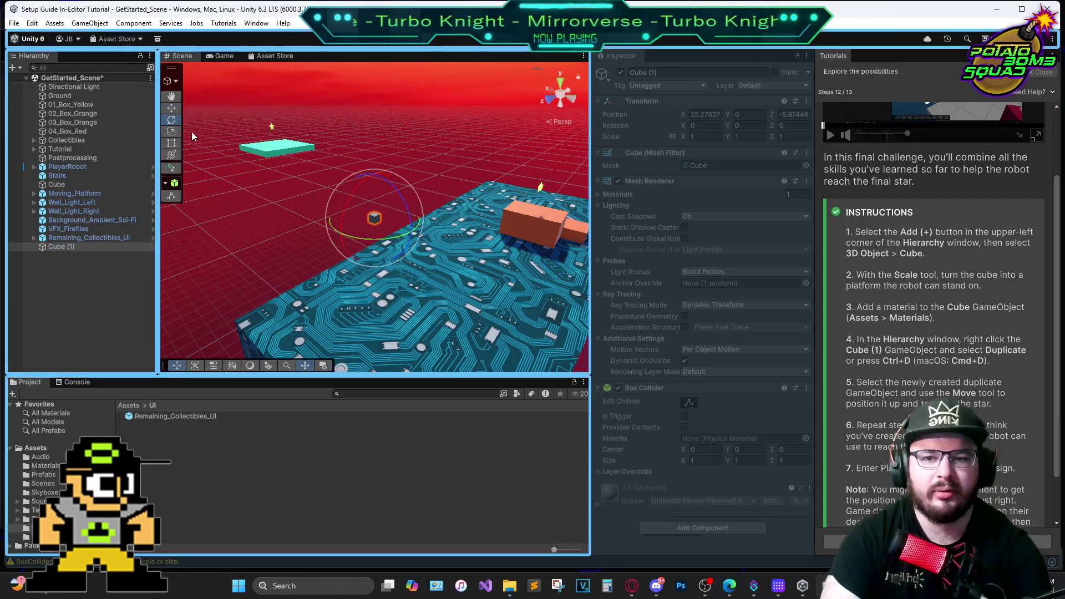
click(172, 131)
mouse_move(342, 206)
mouse_down()
mouse_move(143, 125)
mouse_move(53, 104)
mouse_move(1039, 74)
mouse_move(796, 142)
mouse_move(817, 214)
mouse_up()
drag(222, 135, 155, 160)
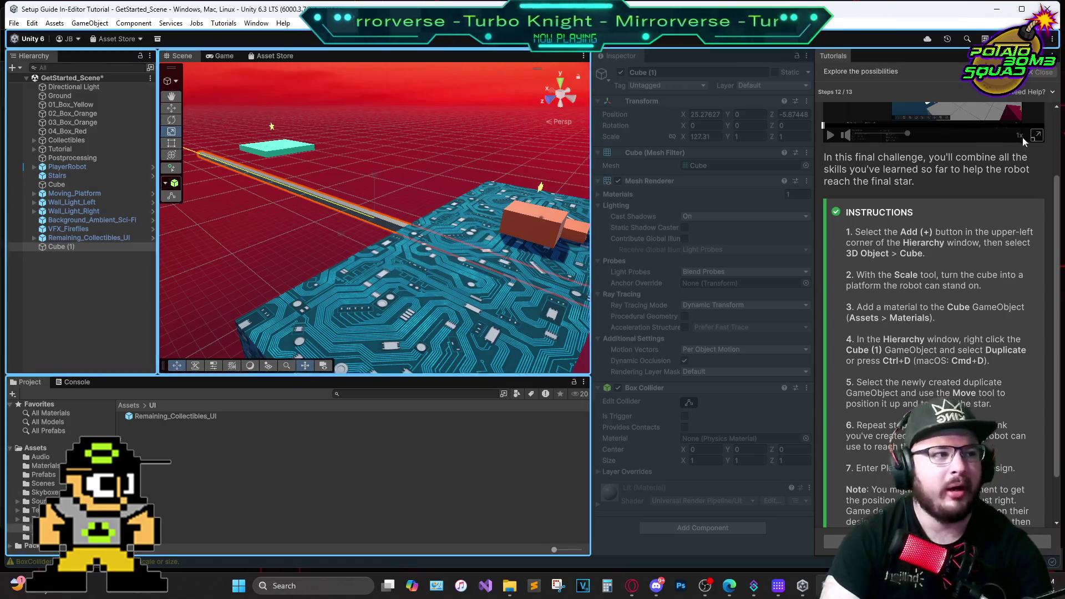
drag(189, 147, 166, 148)
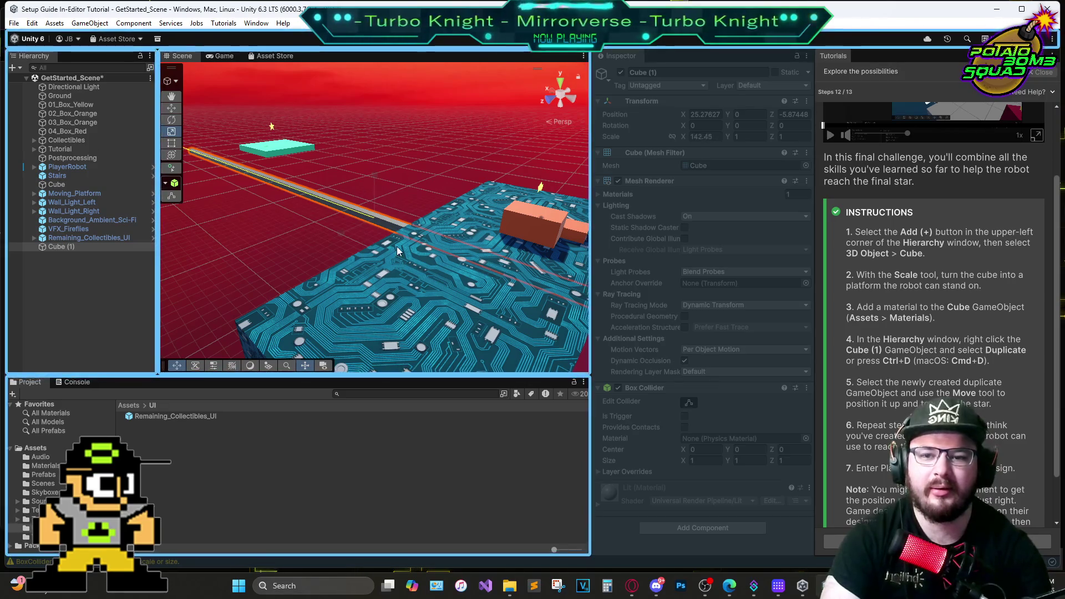
drag(350, 188, 83, 191)
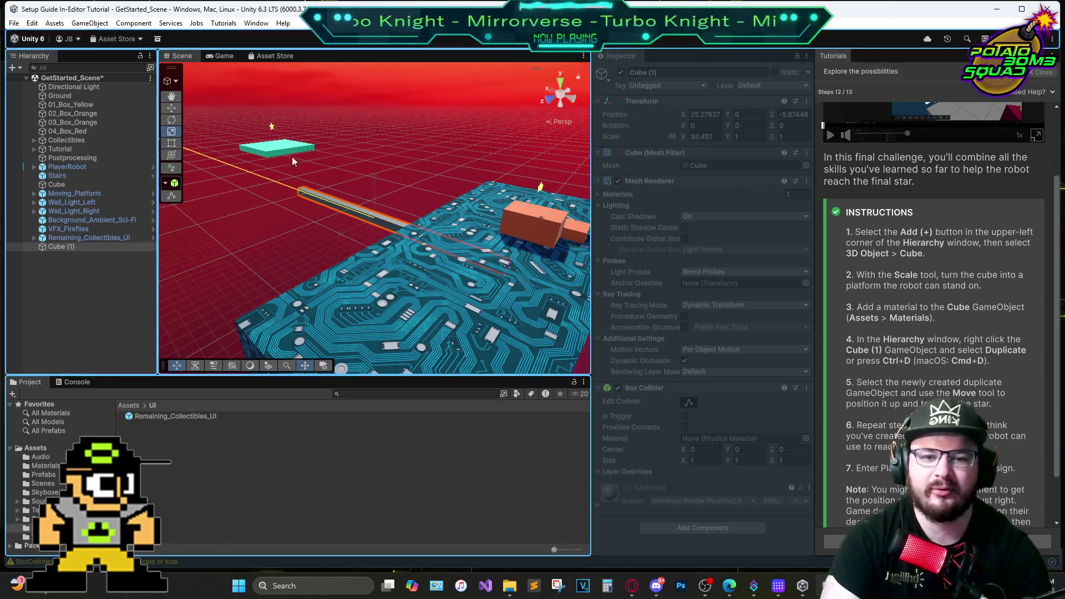
mouse_move(287, 228)
mouse_down()
mouse_move(343, 231)
mouse_move(363, 213)
mouse_move(344, 238)
mouse_move(195, 294)
mouse_up()
drag(379, 177, 372, 209)
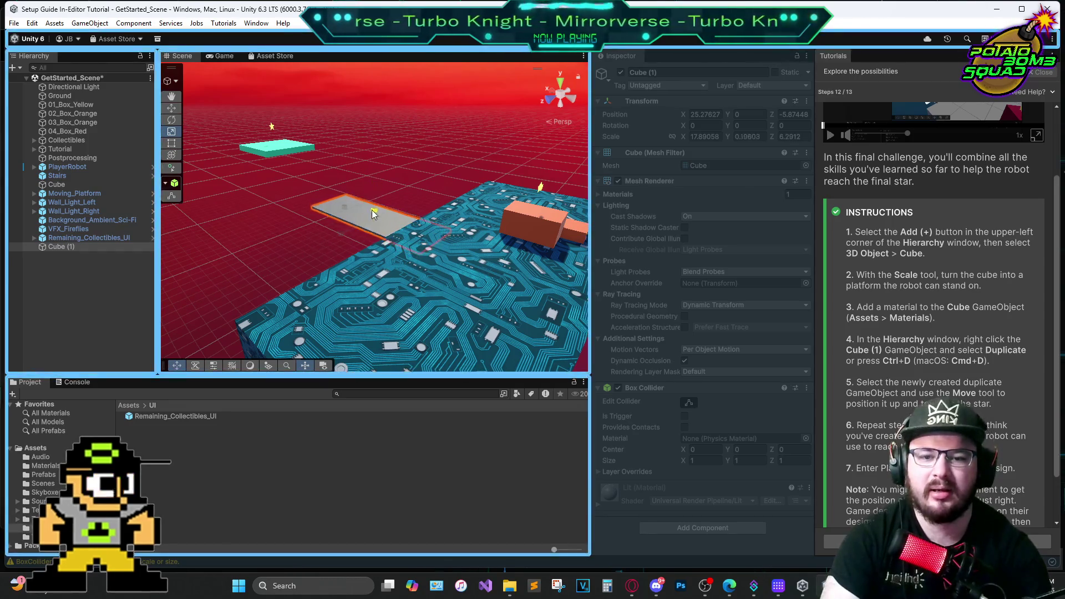
click(373, 222)
click(171, 108)
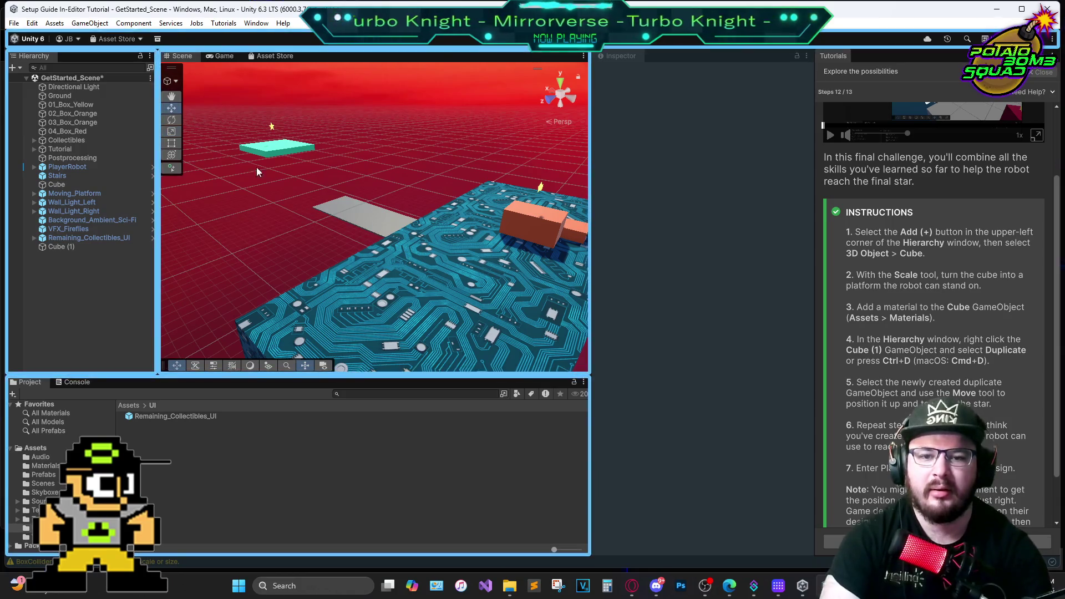
Raise Cube (1) to about 6.78 high and slide it toward the cyan platform
click(356, 206)
mouse_move(346, 205)
mouse_down()
mouse_move(315, 189)
mouse_move(367, 261)
mouse_move(411, 274)
mouse_up()
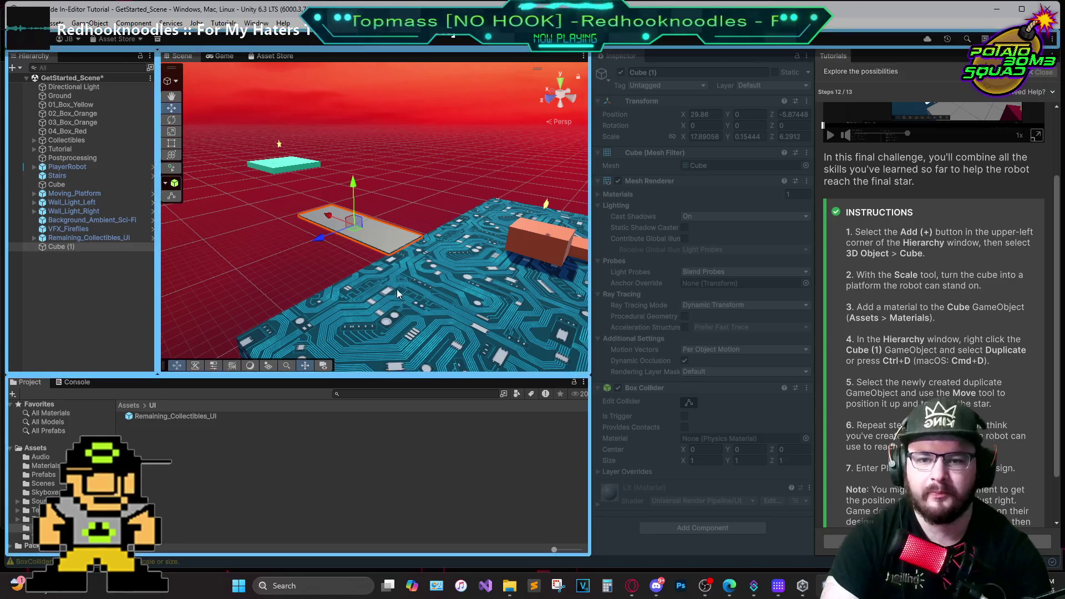
drag(401, 297, 488, 244)
right_click(488, 244)
right_click(402, 295)
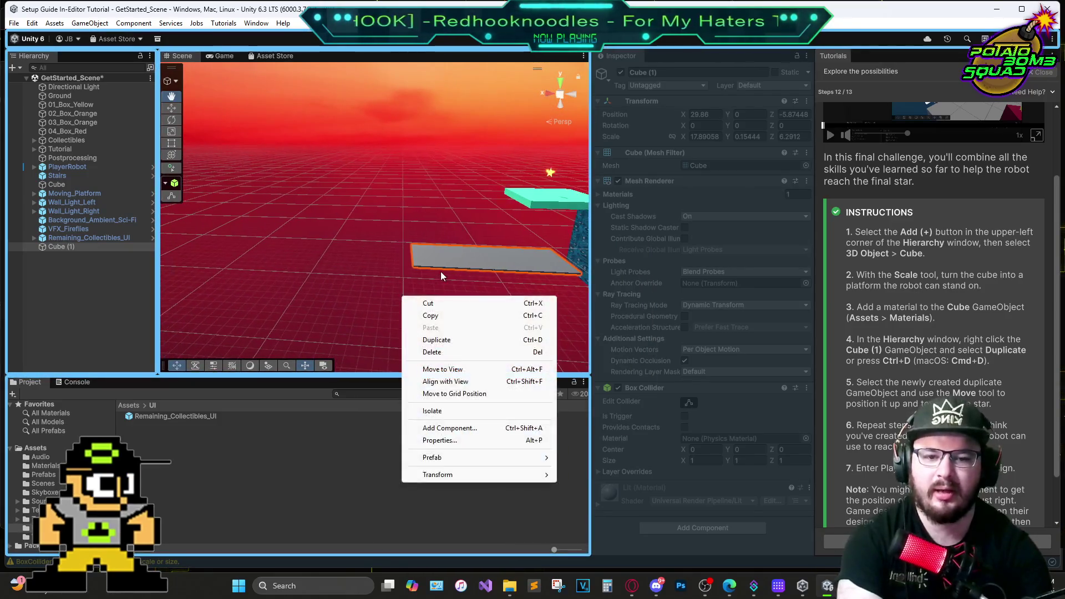
click(439, 276)
mouse_move(459, 288)
mouse_down()
mouse_move(438, 296)
mouse_move(191, 137)
mouse_up()
key(w)
drag(270, 289, 249, 344)
mouse_move(248, 246)
mouse_down()
mouse_move(235, 143)
mouse_move(248, 186)
mouse_up()
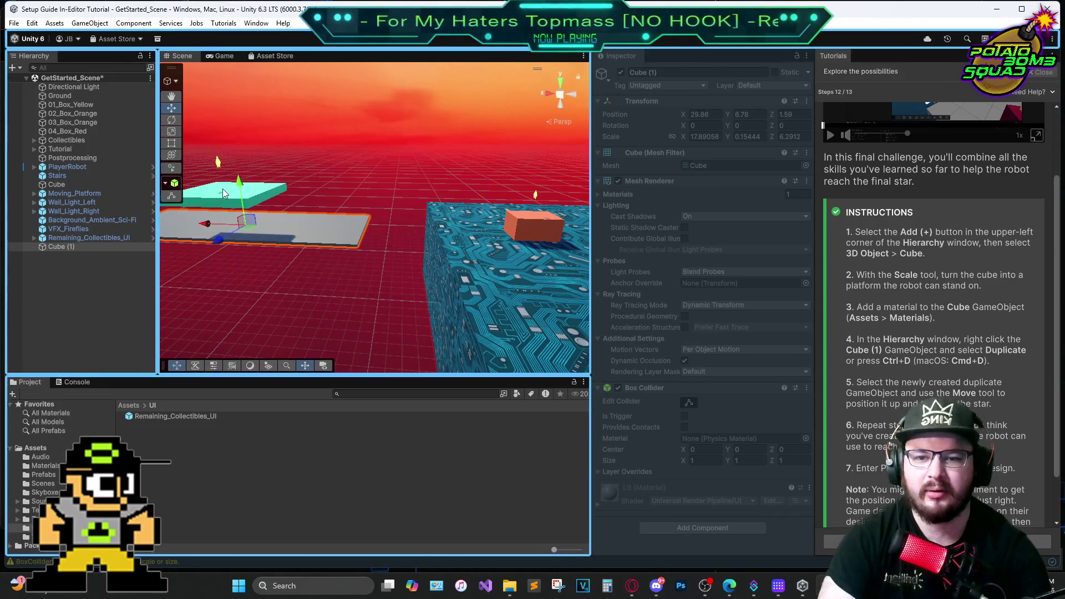
mouse_move(212, 222)
mouse_down()
mouse_move(298, 235)
mouse_move(318, 256)
mouse_move(308, 286)
mouse_move(299, 275)
mouse_up()
Tilt Cube (1) about Z into a slope and reposition it near the cyan platform
click(172, 121)
drag(341, 228, 359, 242)
click(171, 108)
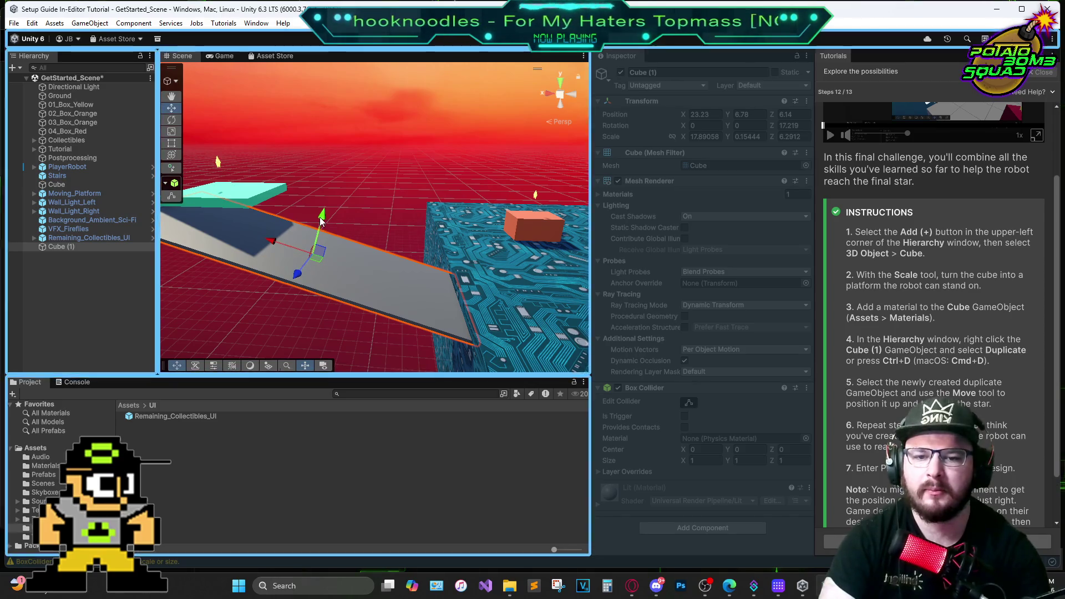
drag(272, 240, 296, 241)
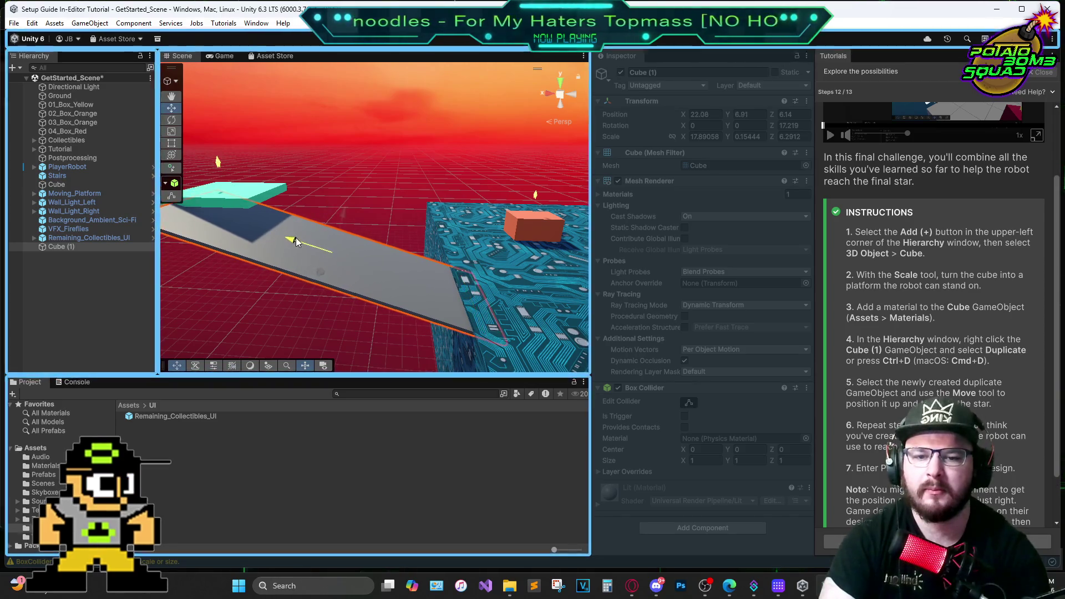
mouse_move(357, 282)
mouse_down()
mouse_move(367, 270)
mouse_move(222, 279)
mouse_move(168, 263)
mouse_up()
drag(383, 258, 398, 252)
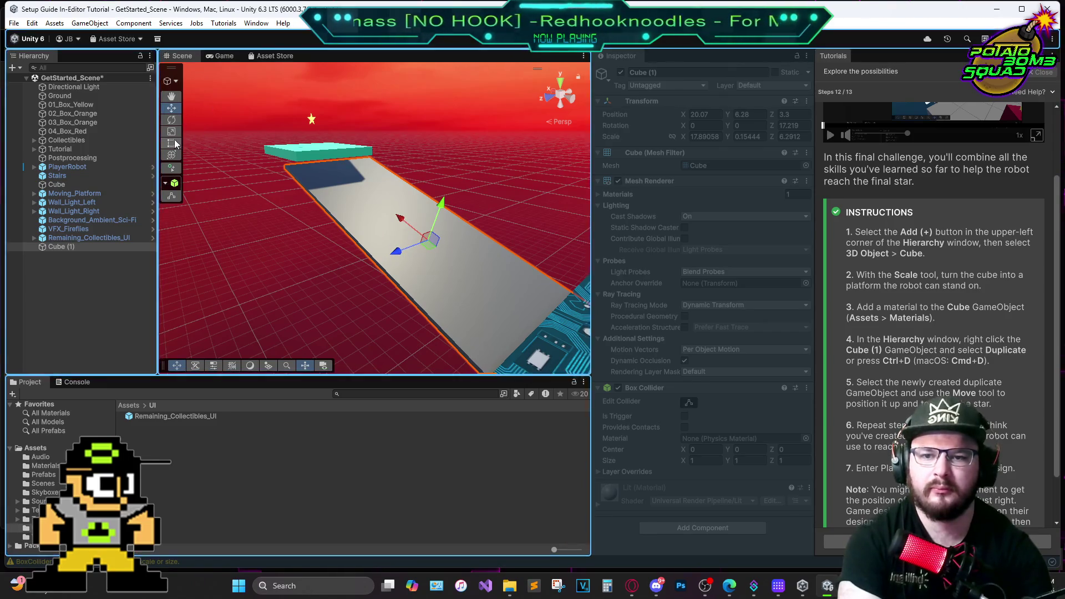
Raise the tilted ramp to about 7.02 high
click(171, 121)
click(172, 96)
drag(411, 231, 387, 222)
right_click(384, 219)
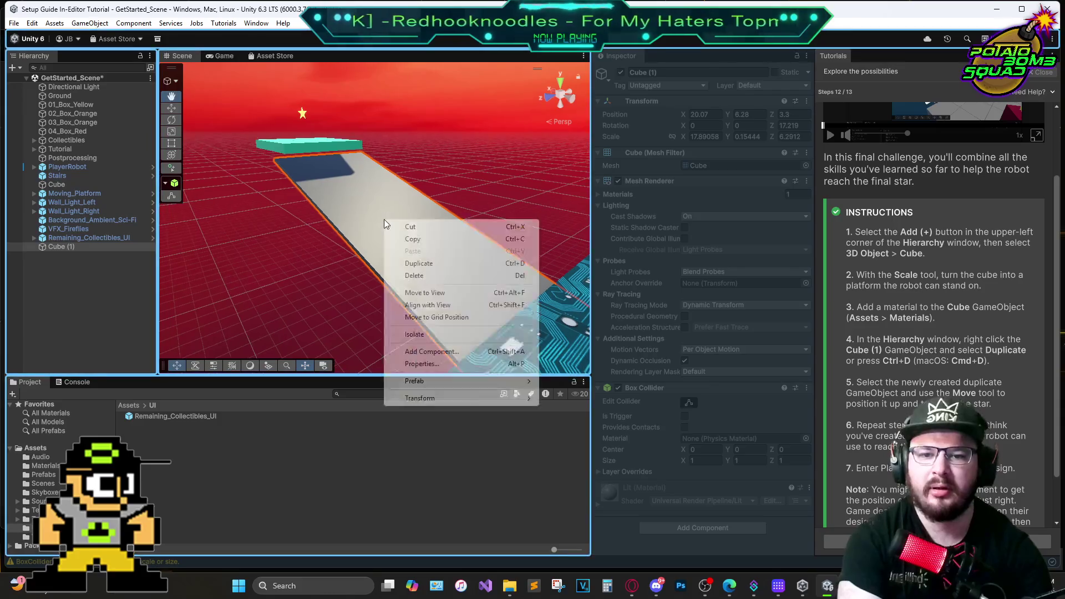
right_click(335, 245)
drag(322, 244, 595, 263)
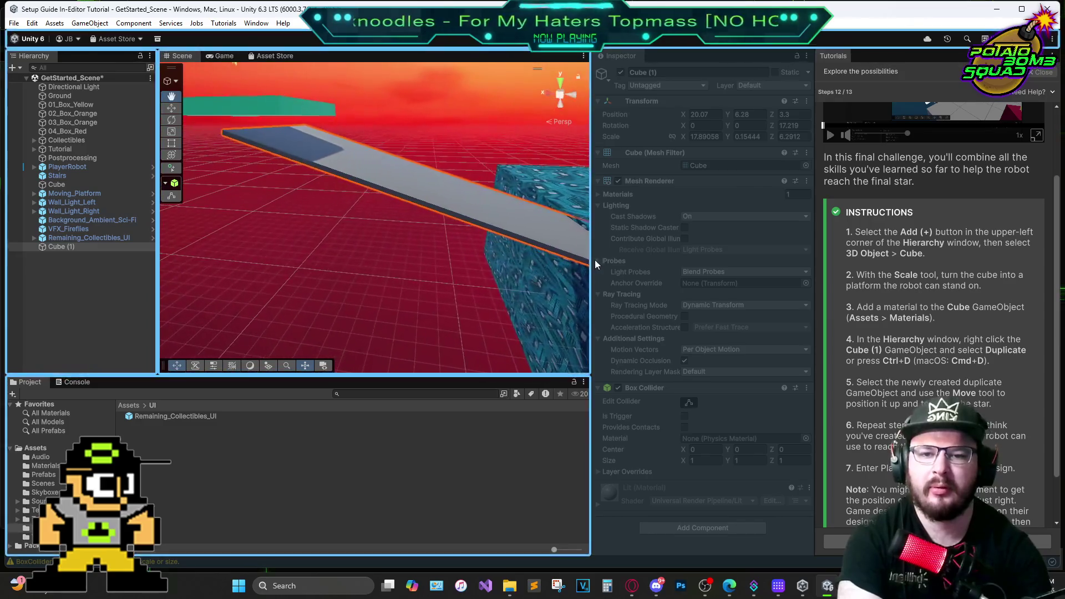
click(172, 108)
mouse_move(498, 153)
mouse_down()
mouse_move(519, 129)
mouse_move(537, 218)
mouse_move(434, 249)
mouse_move(383, 237)
mouse_up()
Reselect the ramp and push it along Z to 3.9
right_click(382, 236)
right_click(340, 243)
click(298, 241)
mouse_move(298, 241)
mouse_down()
mouse_move(319, 297)
mouse_move(345, 299)
mouse_up()
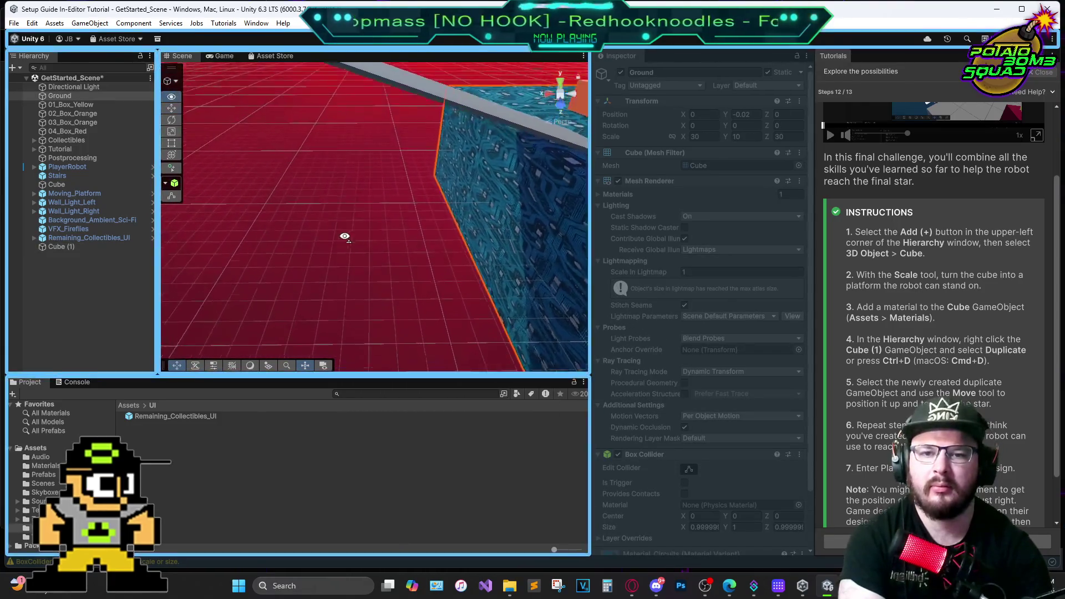
drag(362, 142, 382, 198)
click(171, 96)
mouse_move(312, 171)
mouse_down()
mouse_move(445, 304)
mouse_move(445, 328)
mouse_move(422, 300)
mouse_move(435, 288)
mouse_move(278, 326)
mouse_up()
right_click(277, 327)
right_click(298, 263)
mouse_move(411, 216)
mouse_down()
mouse_move(322, 229)
mouse_move(542, 178)
mouse_move(499, 172)
mouse_up()
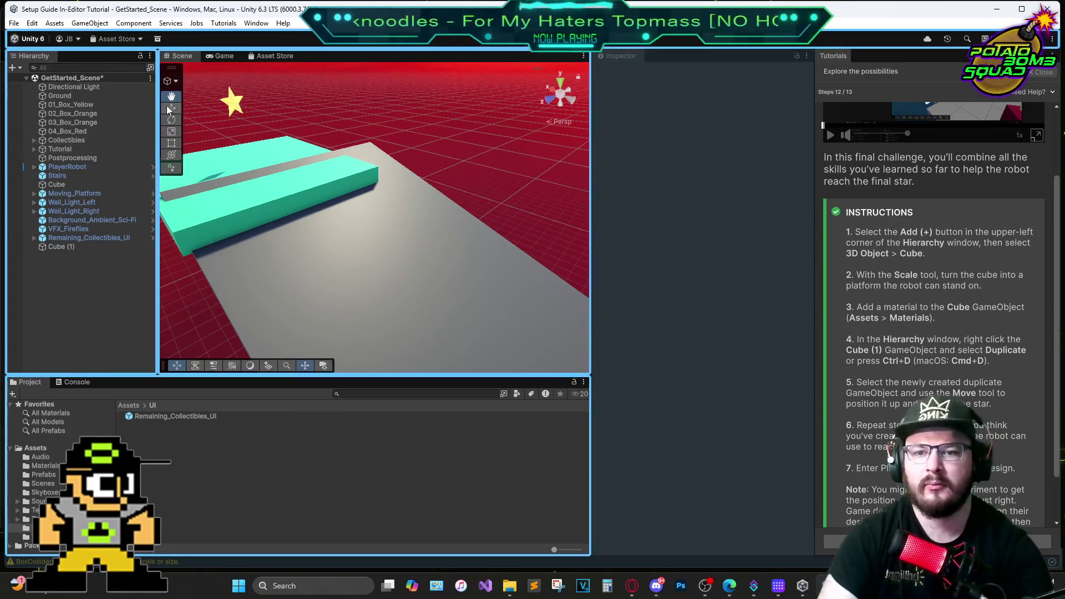
click(375, 237)
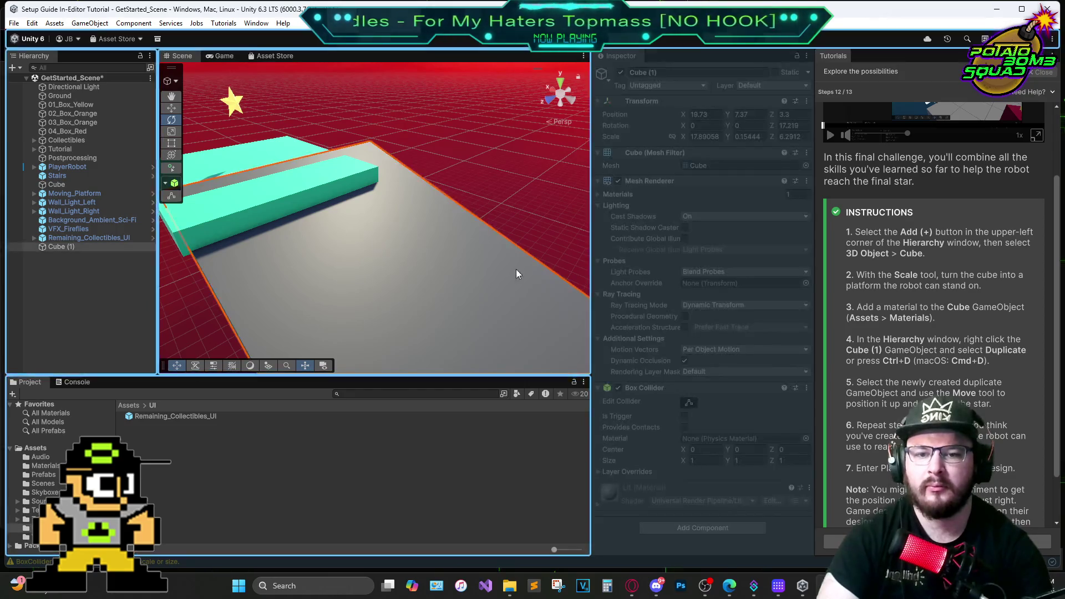
scroll(474, 232, down, 5)
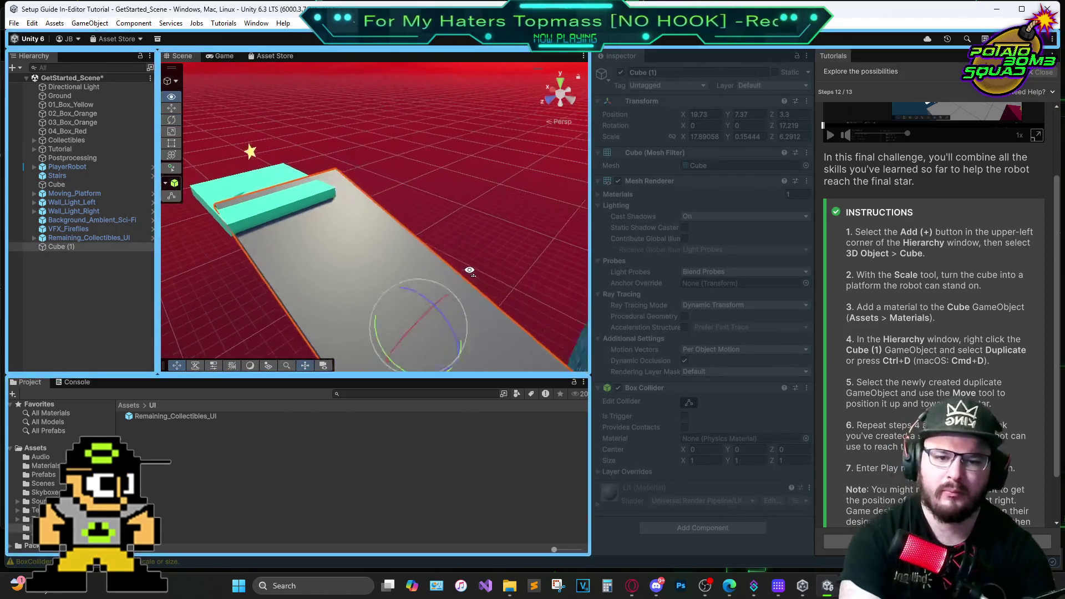
click(170, 108)
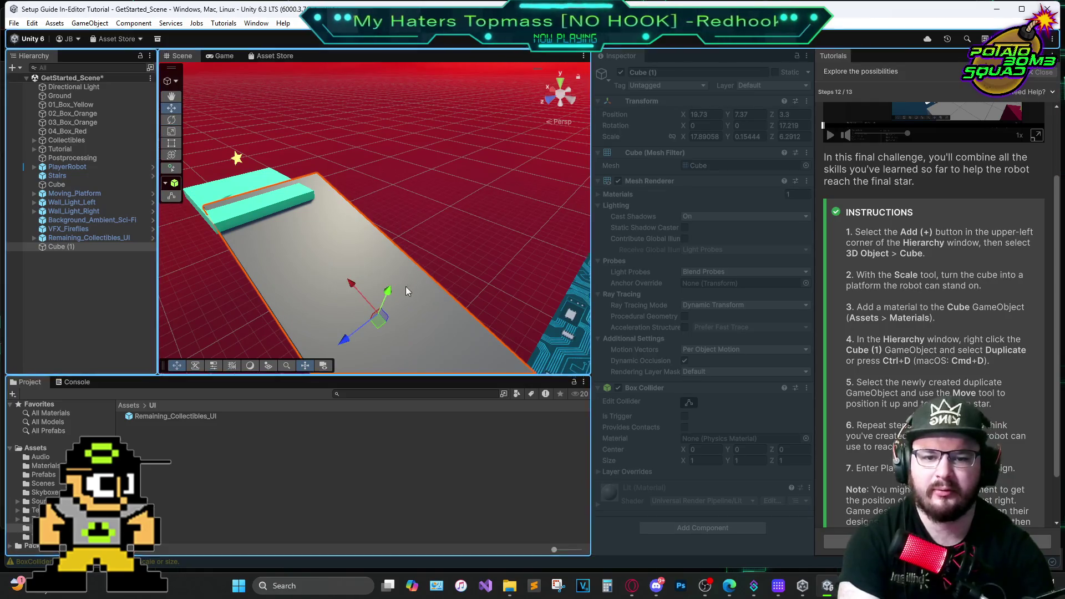
drag(345, 338, 329, 349)
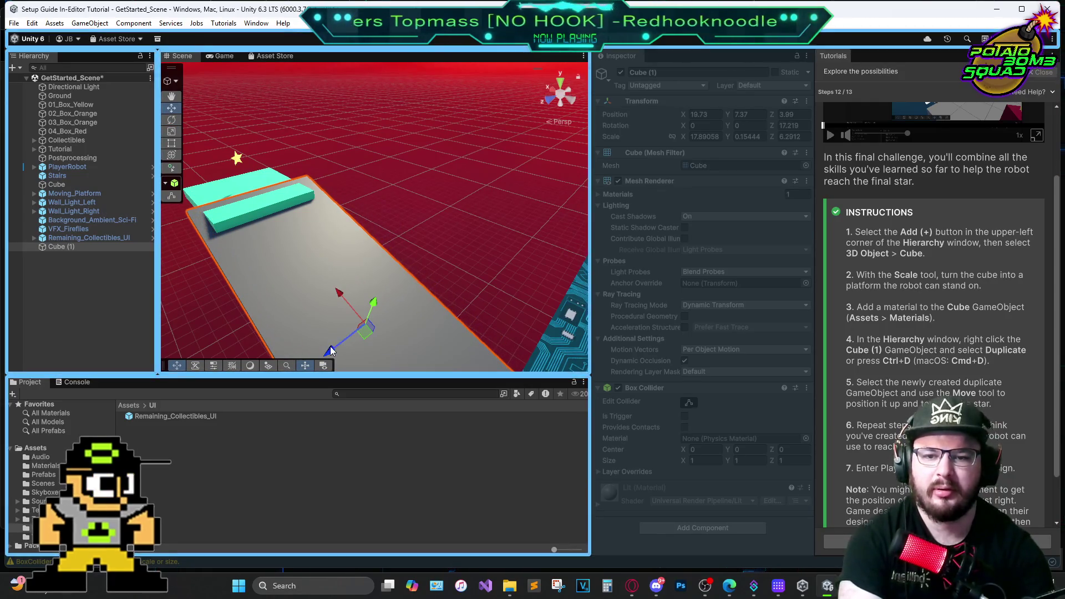
Shorten the ramp along its length and nudge it slightly along Z
click(172, 133)
drag(328, 351, 335, 349)
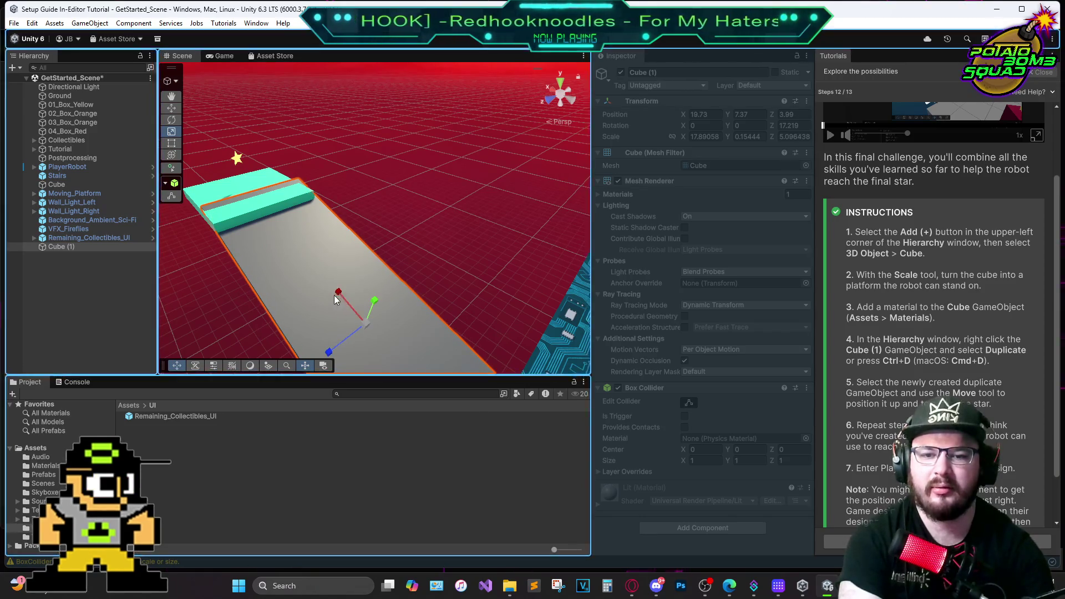
mouse_move(412, 272)
mouse_down()
mouse_move(428, 272)
mouse_move(395, 263)
mouse_move(242, 347)
mouse_move(246, 335)
mouse_up()
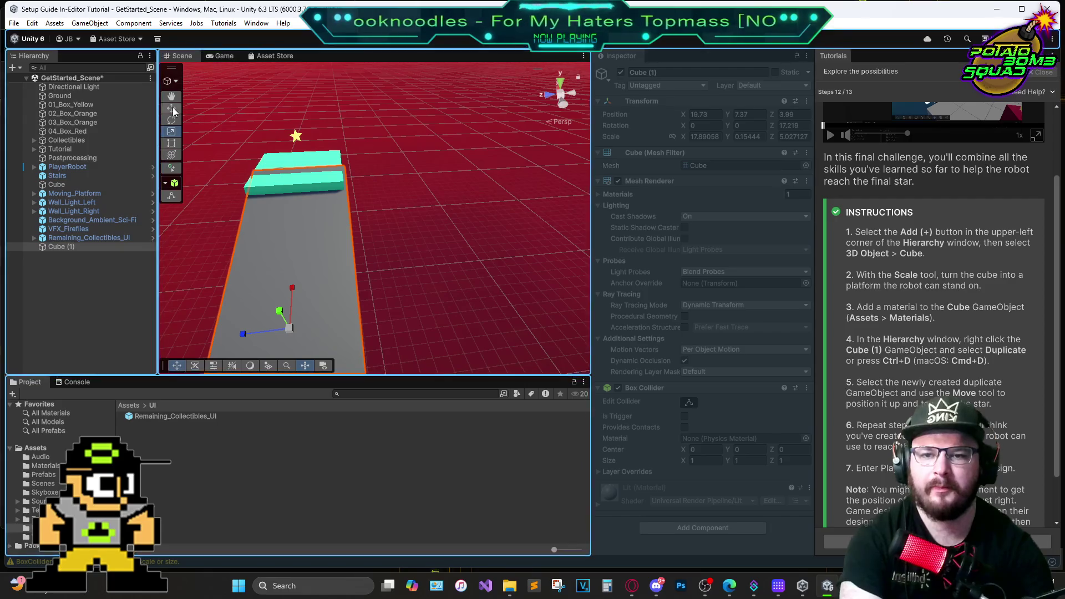
key(w)
click(291, 257)
click(310, 244)
click(306, 248)
click(315, 250)
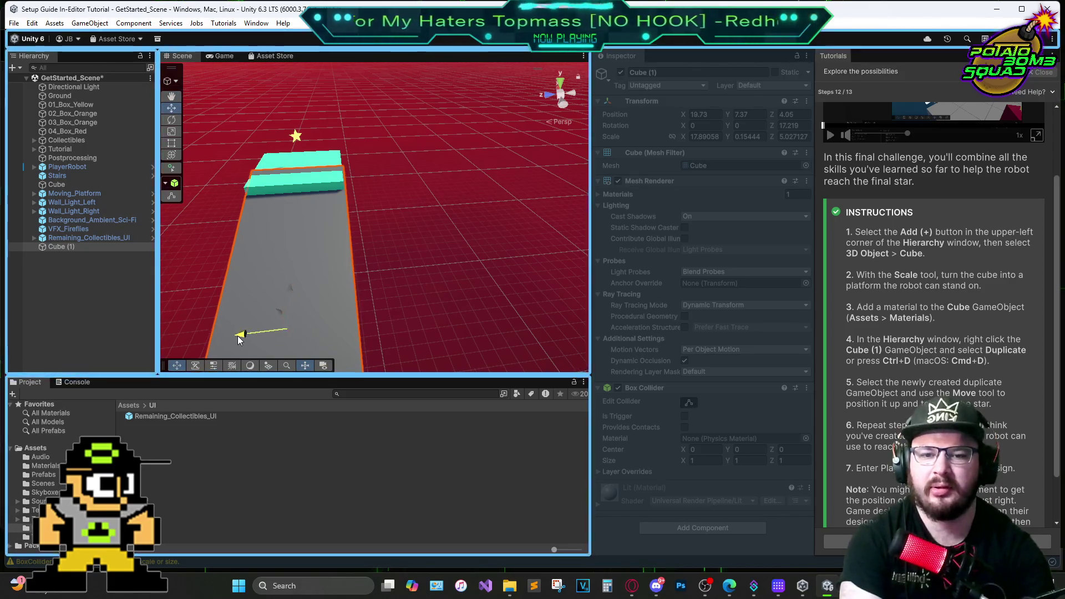
drag(242, 335, 245, 333)
Settle the ramp down onto the circuit block so it joins the cyan platform
mouse_move(379, 301)
mouse_down()
mouse_move(537, 342)
mouse_move(505, 368)
mouse_up()
scroll(505, 367, up, 5)
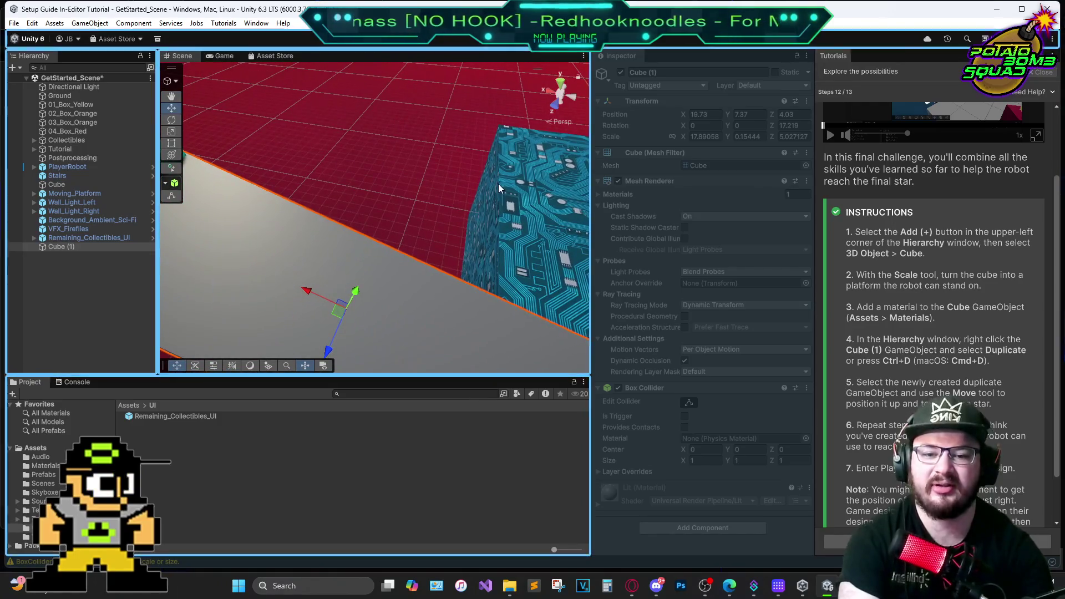
scroll(499, 184, down, 3)
mouse_move(498, 184)
mouse_down()
mouse_move(492, 154)
mouse_move(438, 342)
mouse_move(369, 358)
mouse_move(364, 335)
mouse_up()
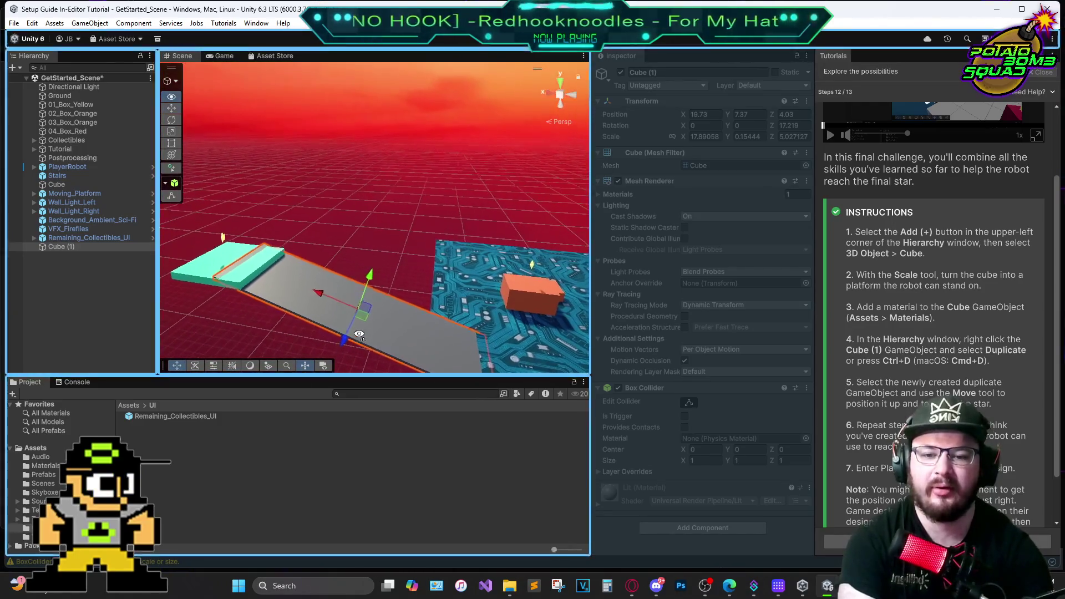
drag(319, 301, 344, 311)
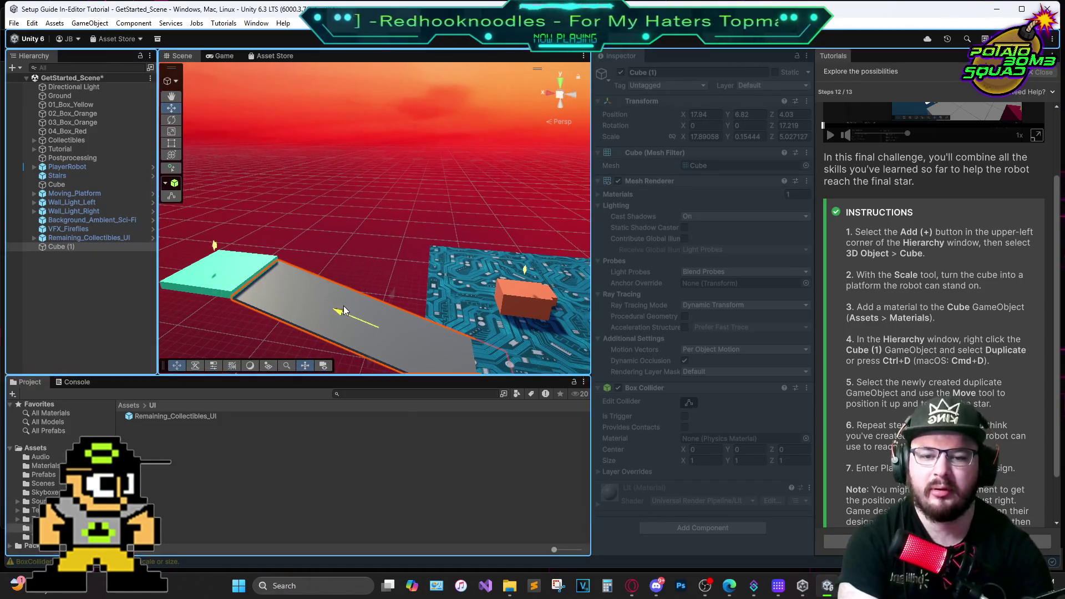
drag(395, 292, 394, 289)
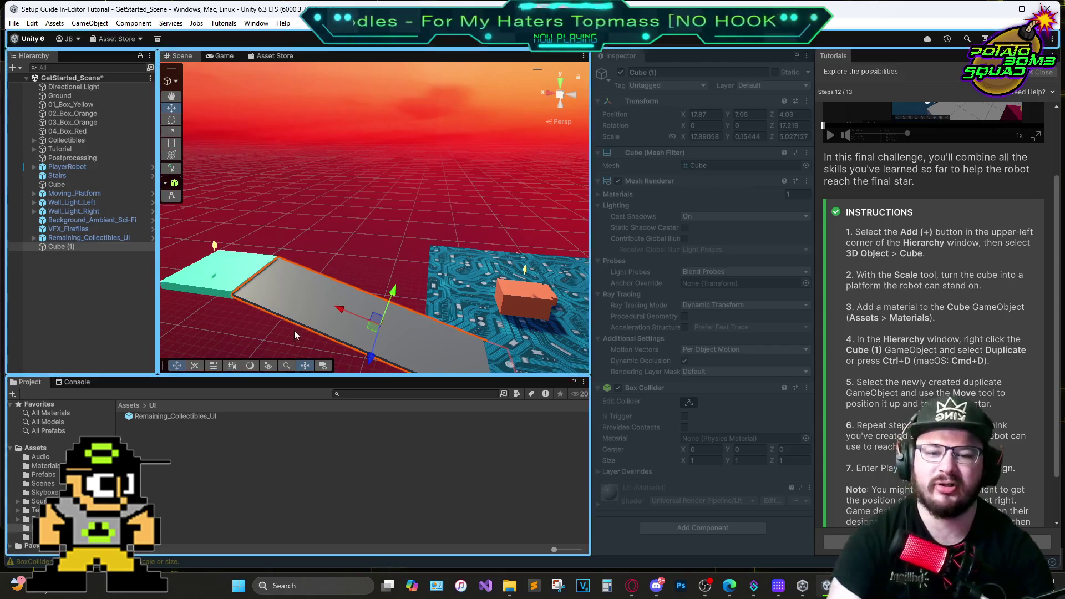
click(35, 475)
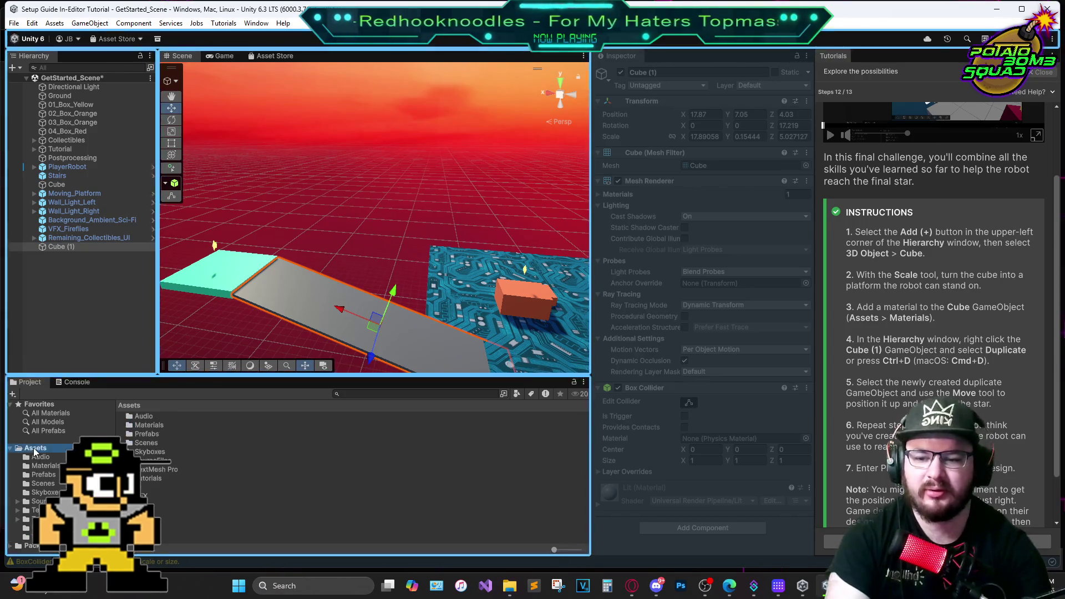
Drag Material_Circuits from Assets/Materials onto the ramp Cube (1)
click(45, 466)
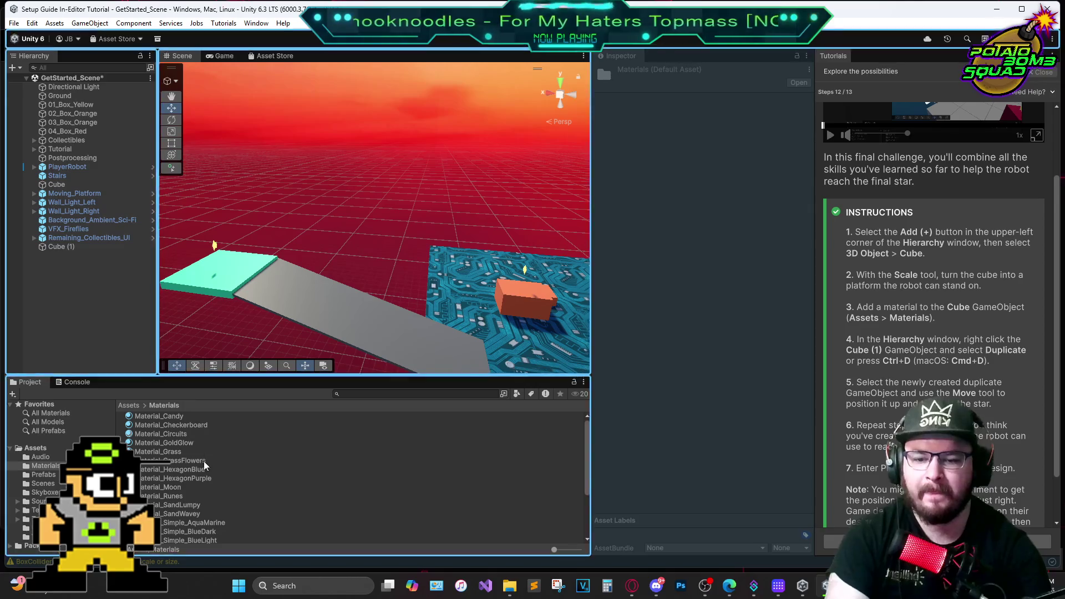
drag(167, 434, 343, 335)
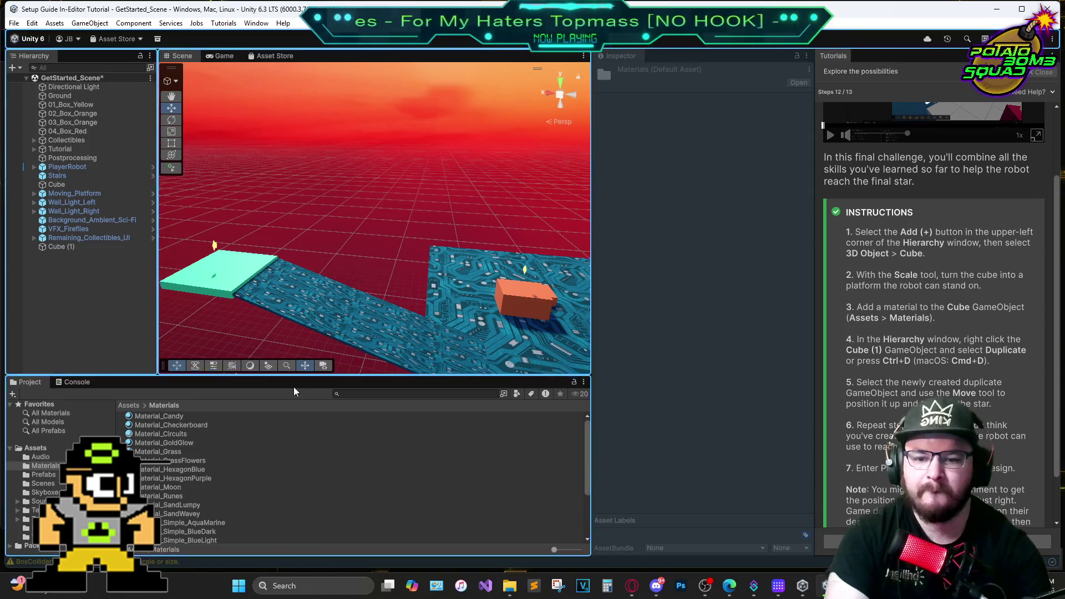
mouse_move(368, 251)
mouse_down()
mouse_move(424, 304)
mouse_move(367, 318)
mouse_up()
right_click(366, 317)
click(344, 322)
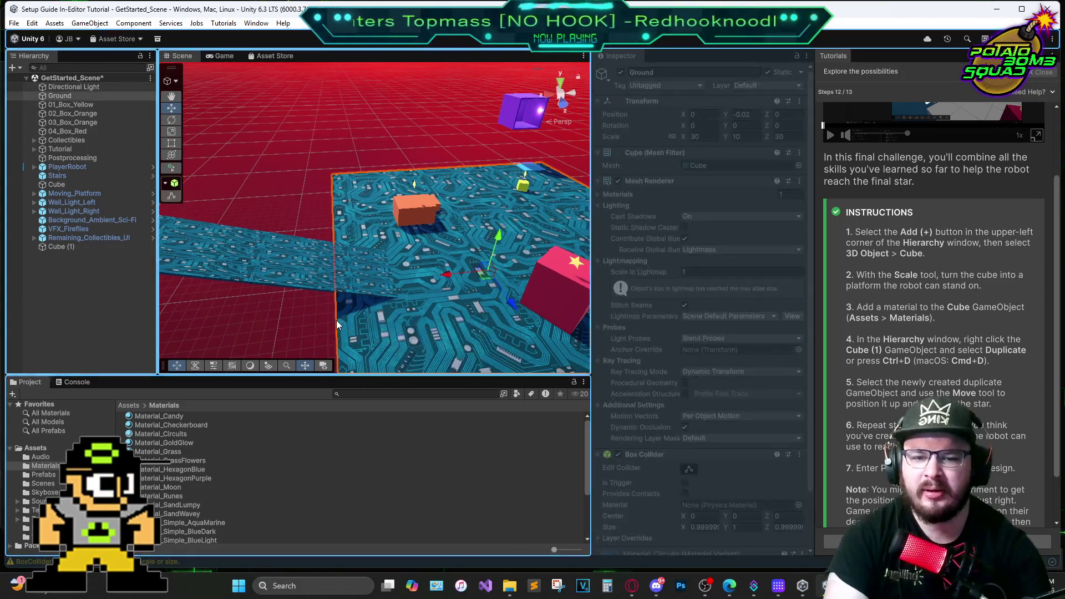
click(299, 323)
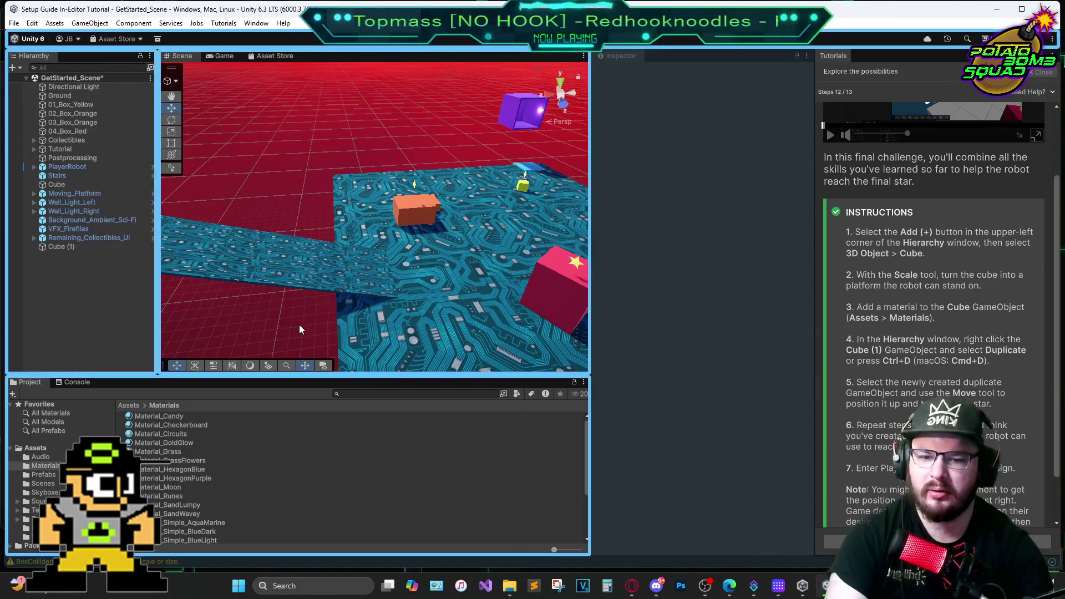
key(Left)
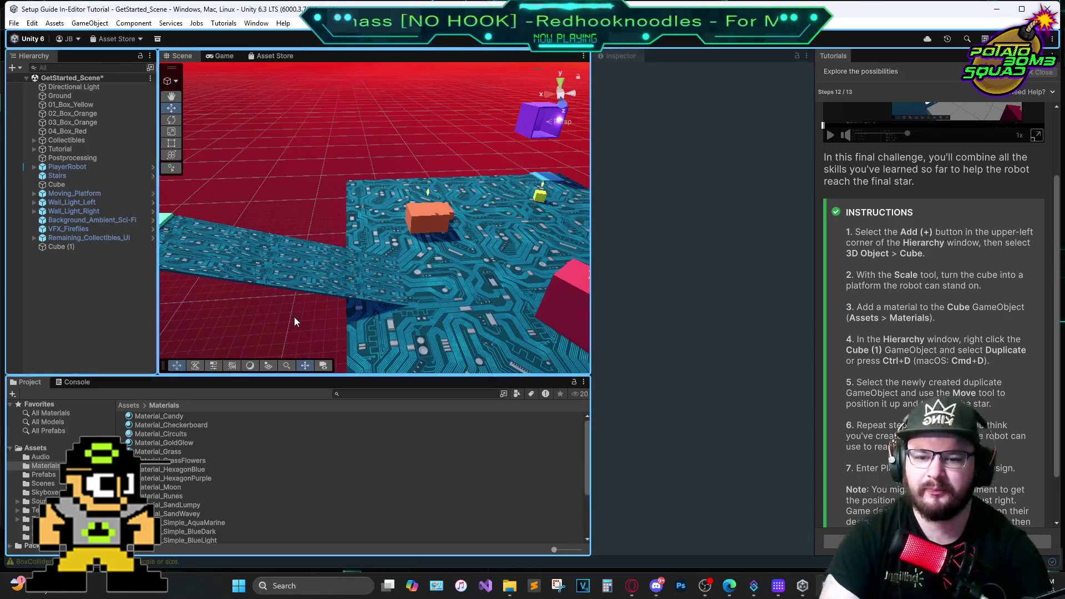
key(Left)
mouse_move(297, 324)
mouse_down()
mouse_move(258, 228)
mouse_move(214, 248)
mouse_move(283, 256)
mouse_up()
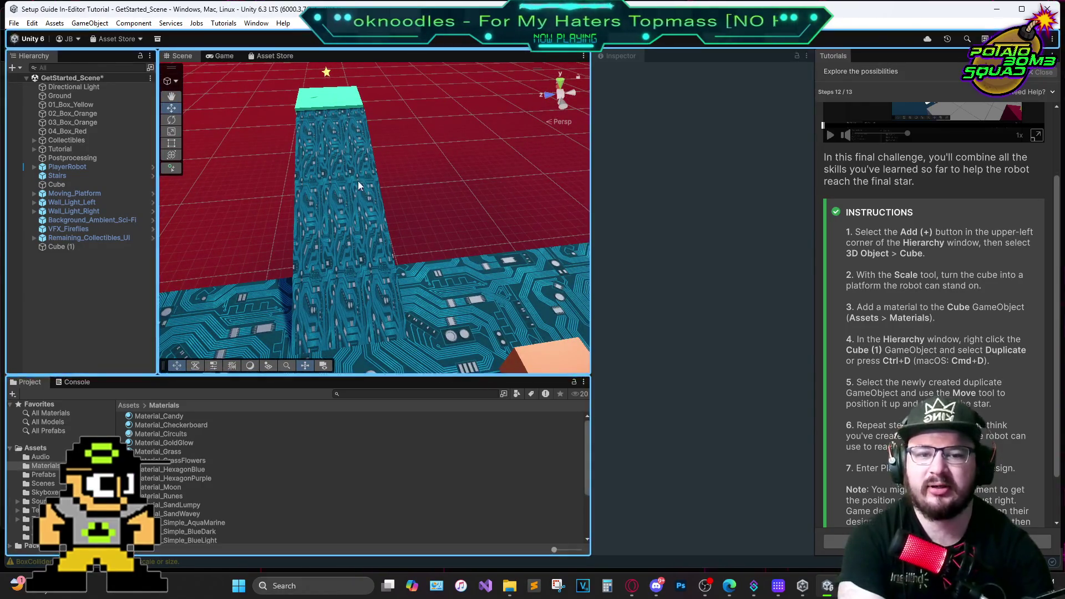
Watch the enlarged tutorial video on play-testing, then advance the tutorial to the next step
click(350, 302)
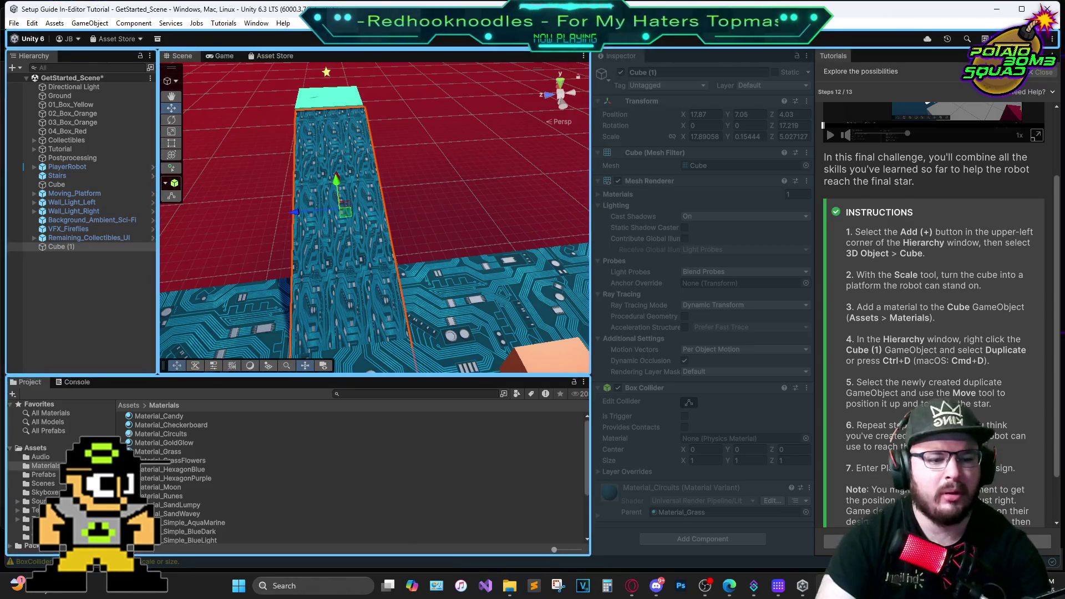
scroll(928, 102, up, 3)
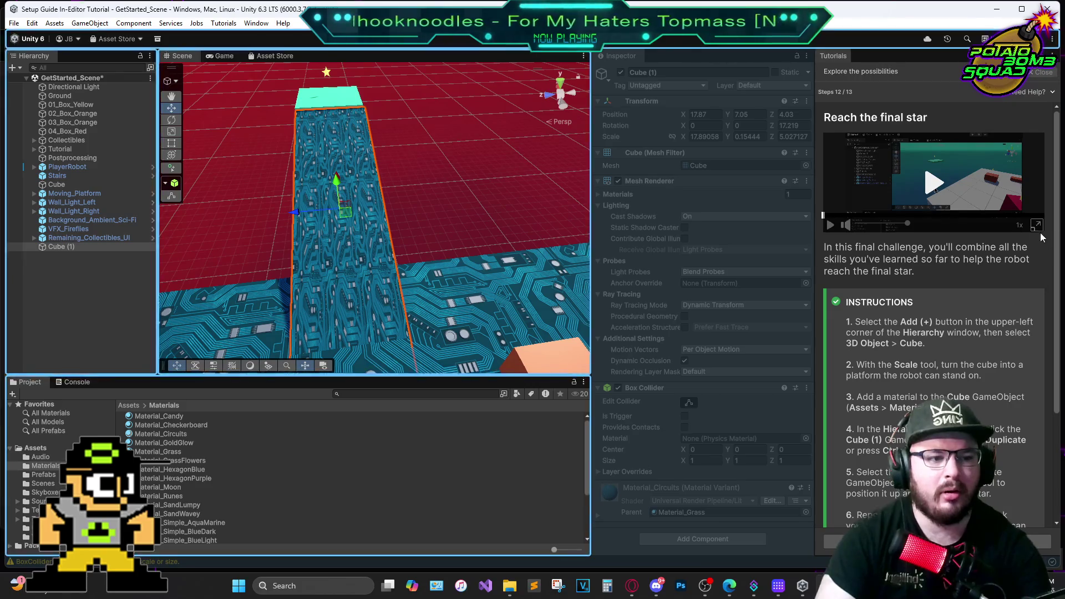
click(1037, 226)
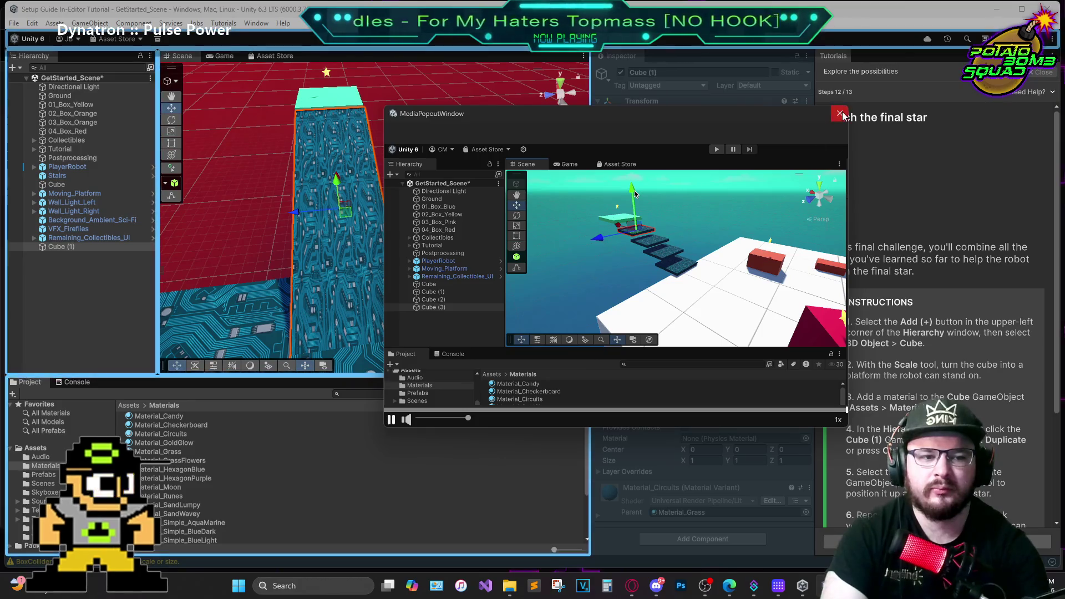
click(931, 381)
scroll(931, 380, down, 2)
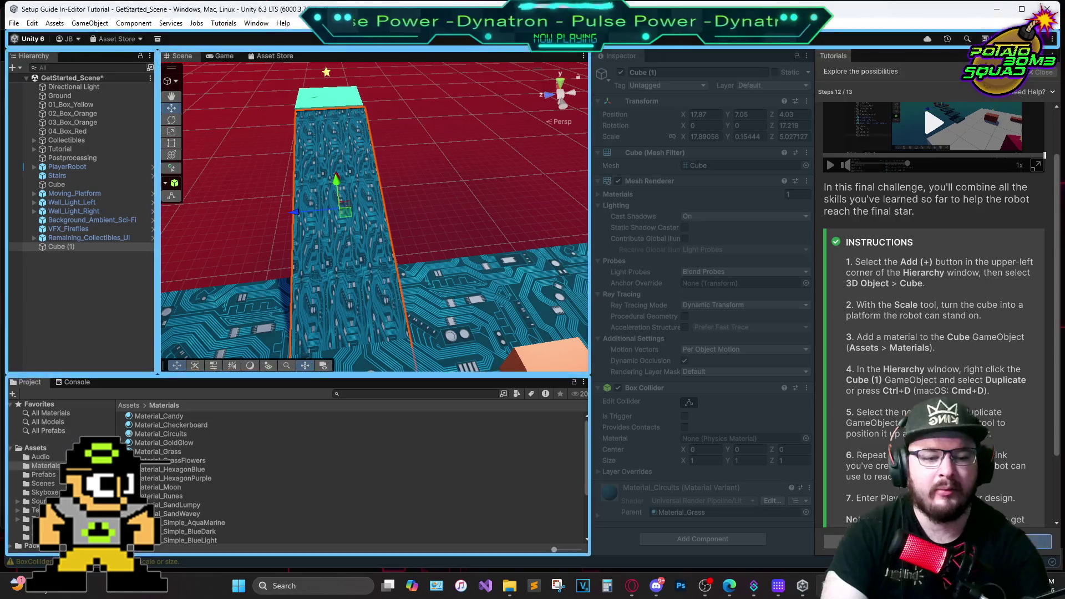
click(1038, 542)
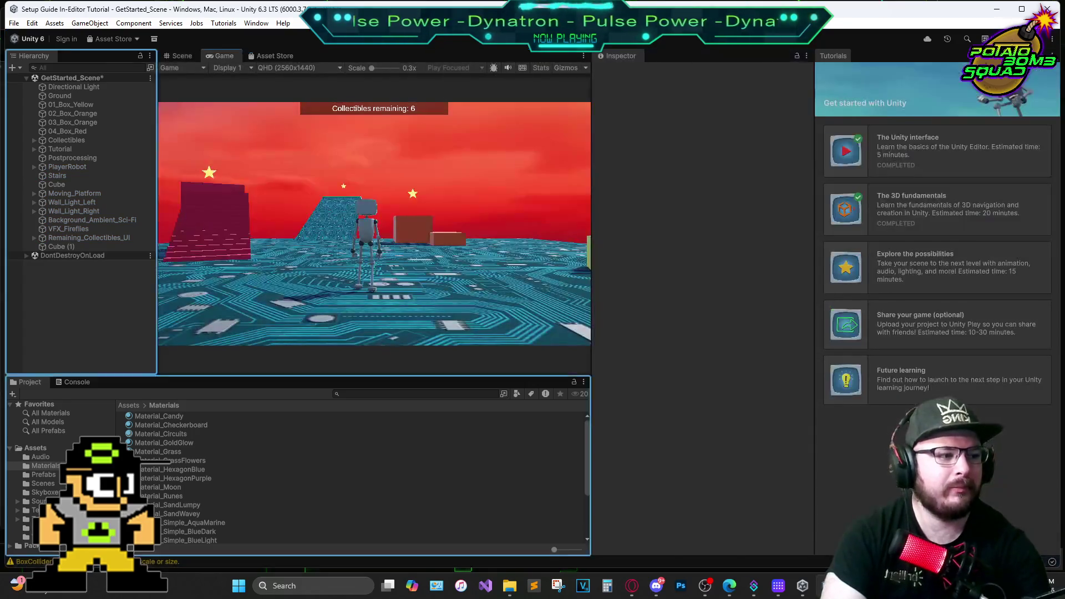
key(s)
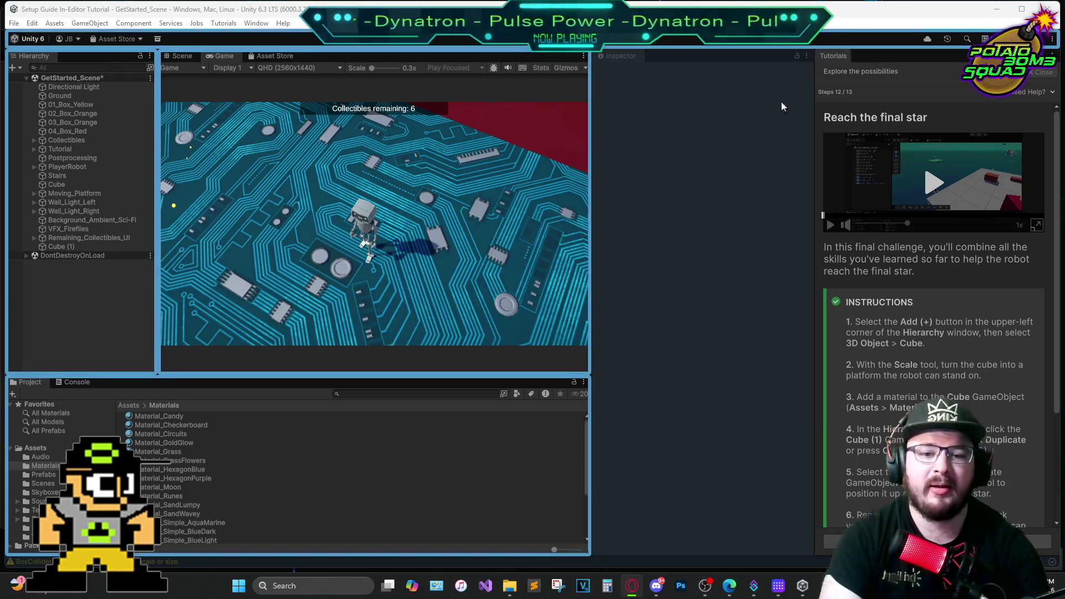
Walk the robot to the yellow cube, jump to grab its star, and head toward the purple block
click(515, 188)
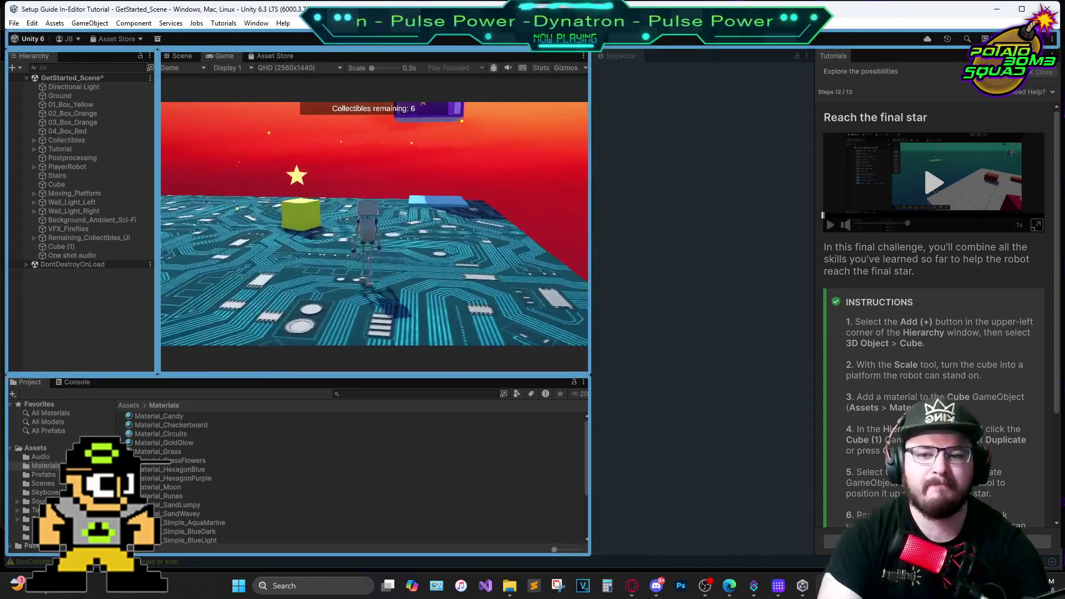
key(w)
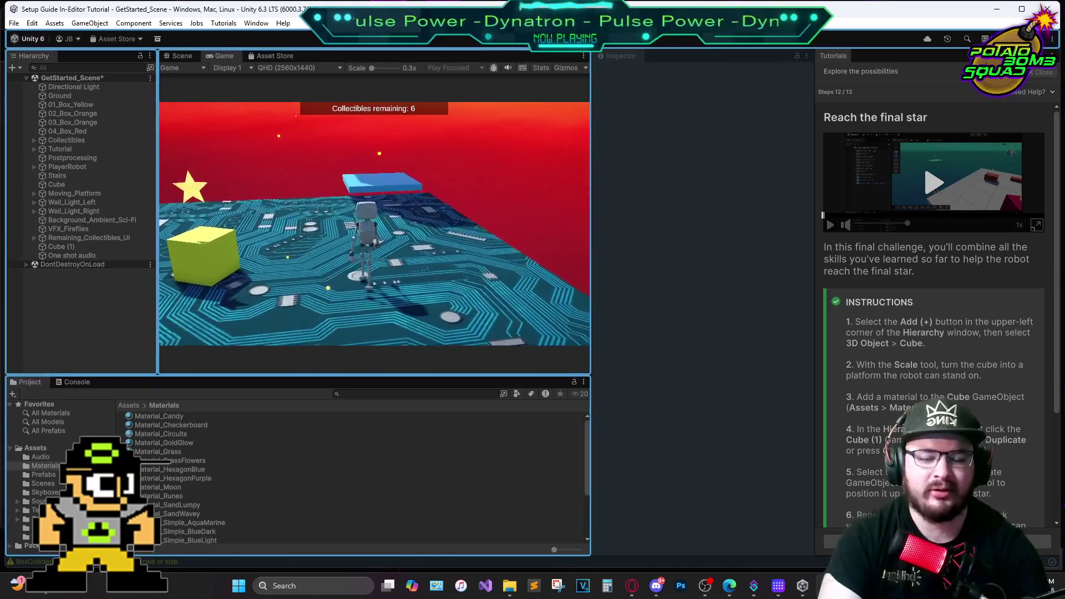
key(space)
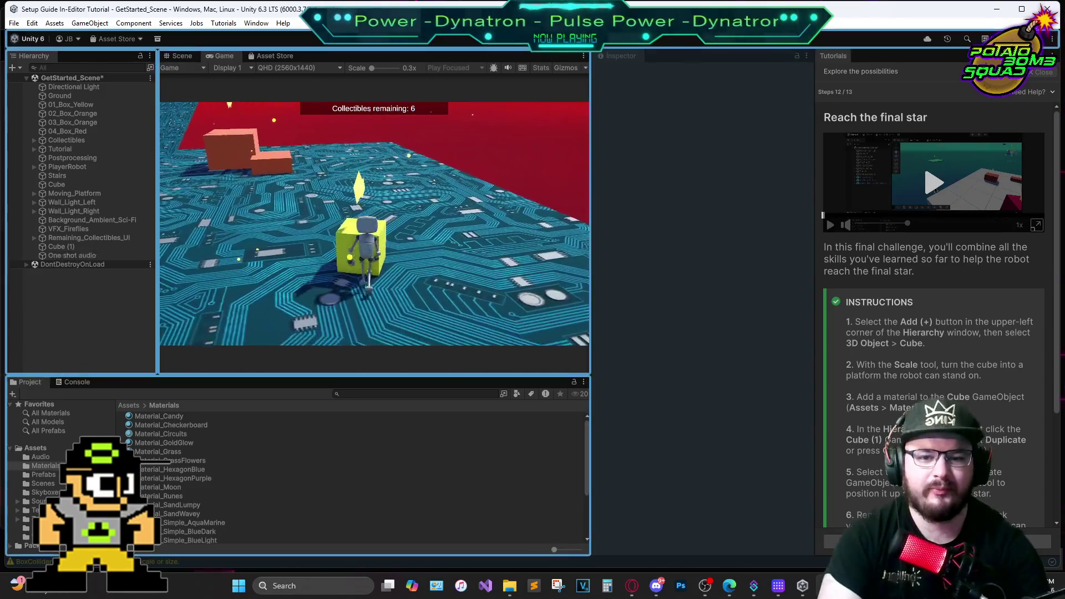
key(w)
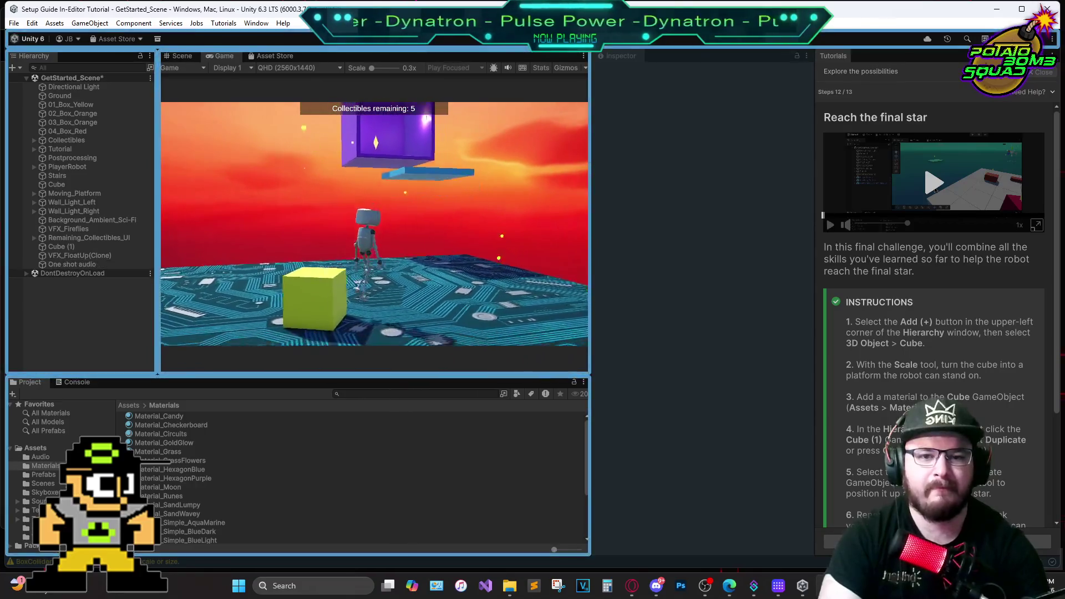
key(w)
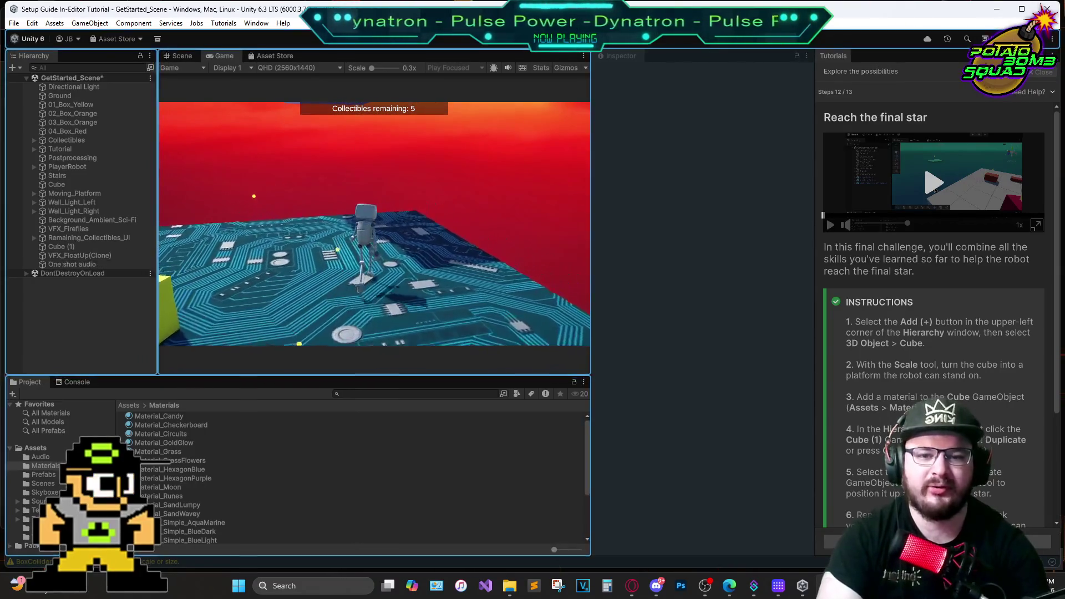
key(w)
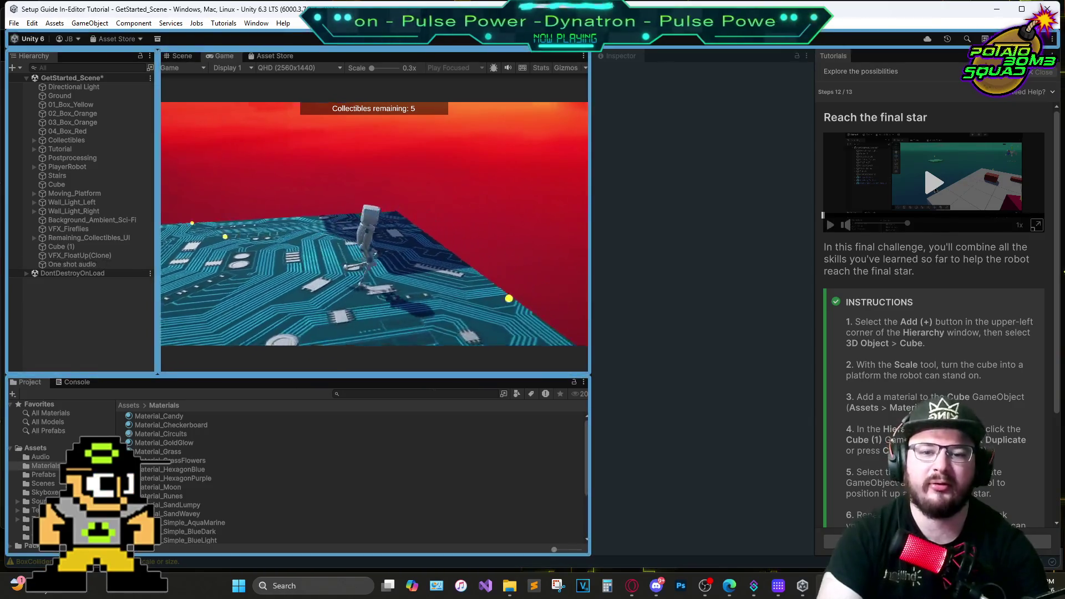
key(w)
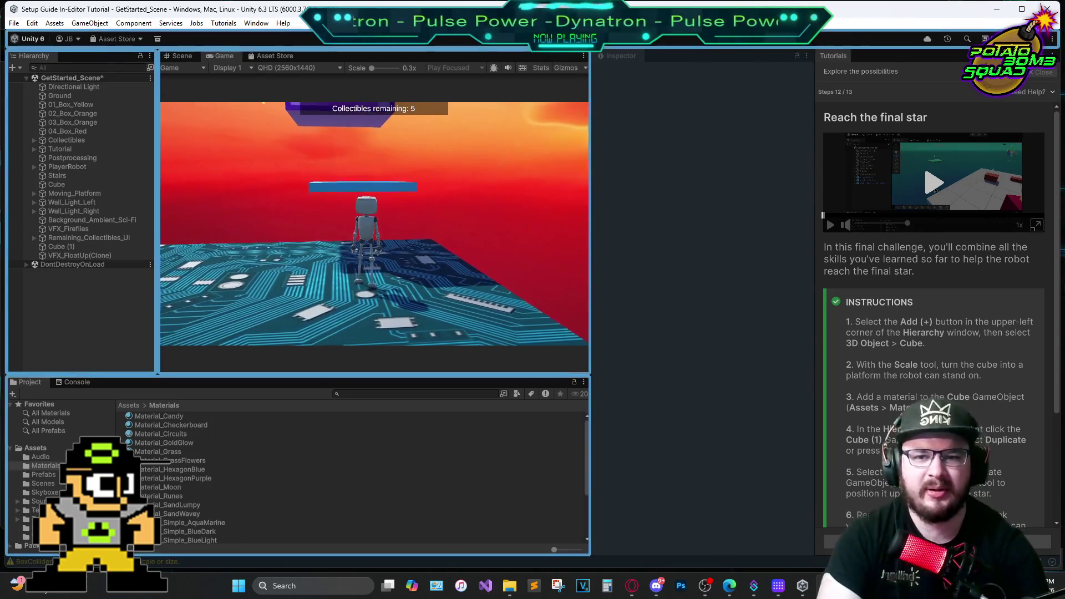
Jump the robot onto the blue platform toward the purple box, then exit Play mode
key(w)
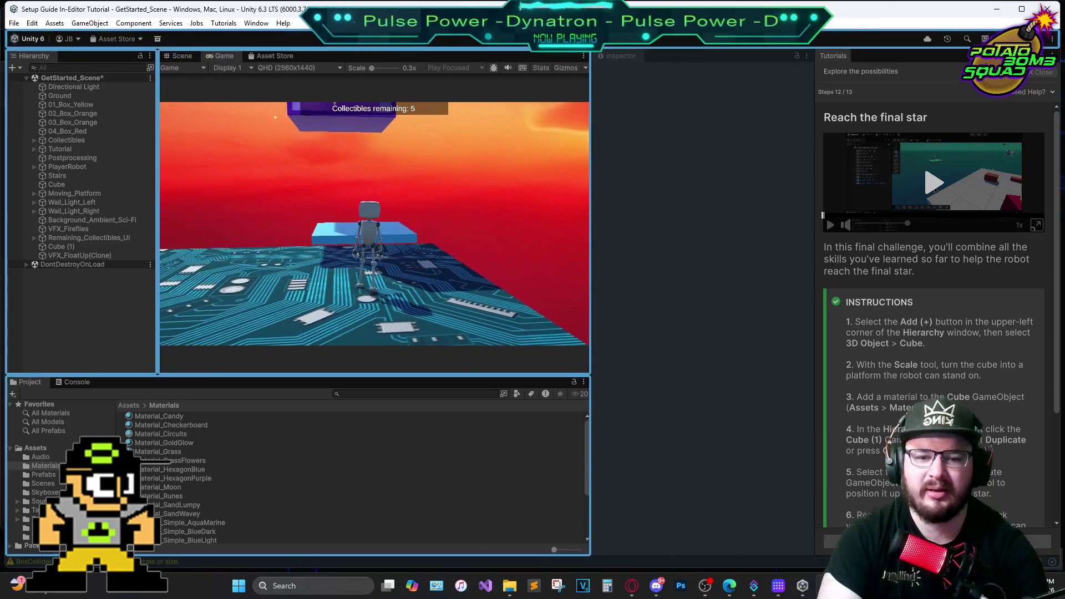
key(space)
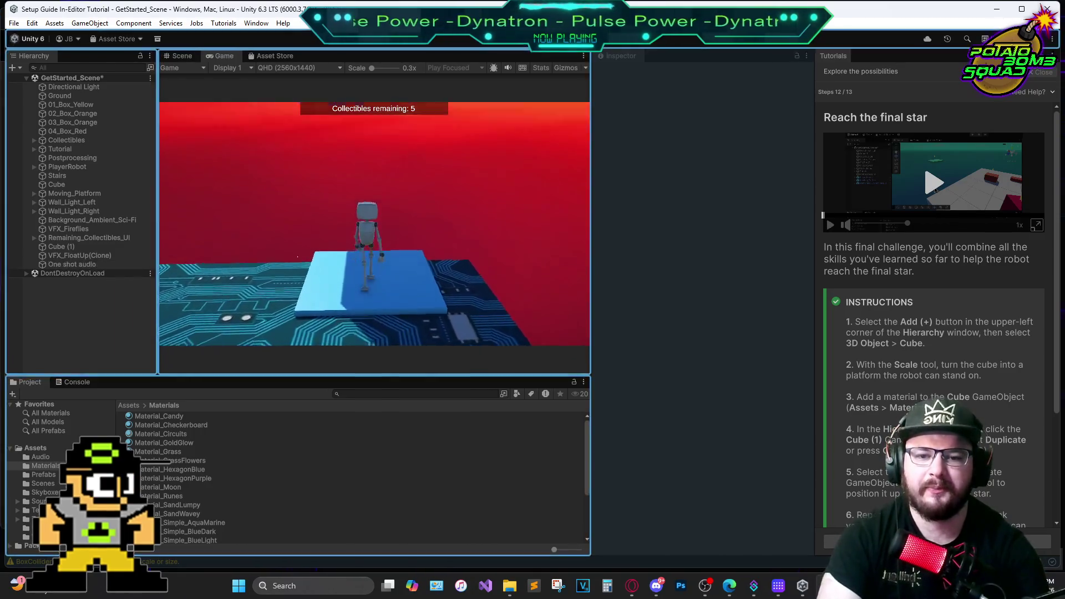
key(space)
key(space)
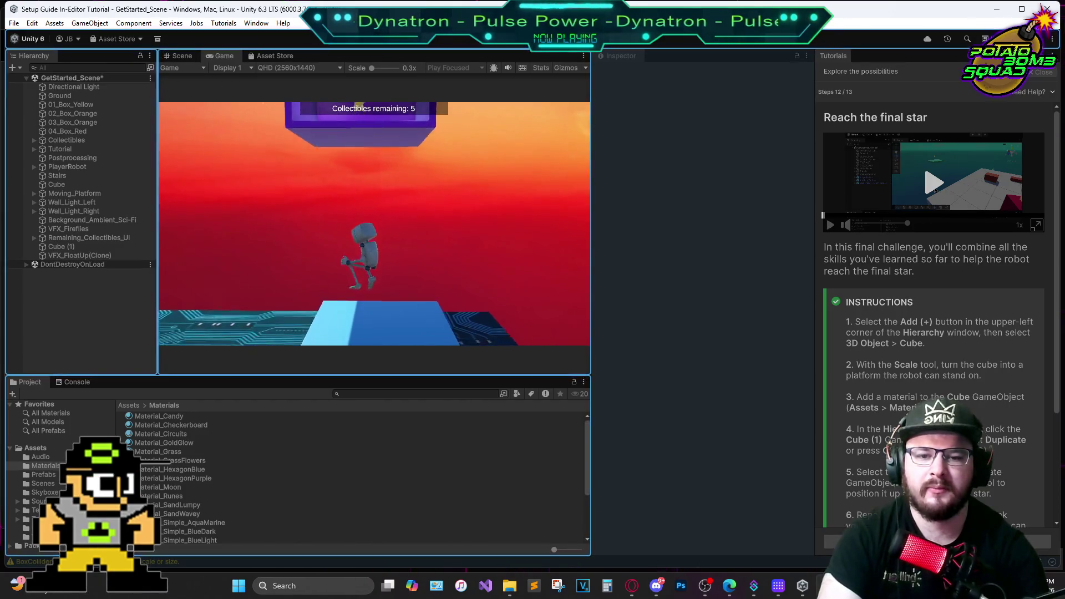
key(space)
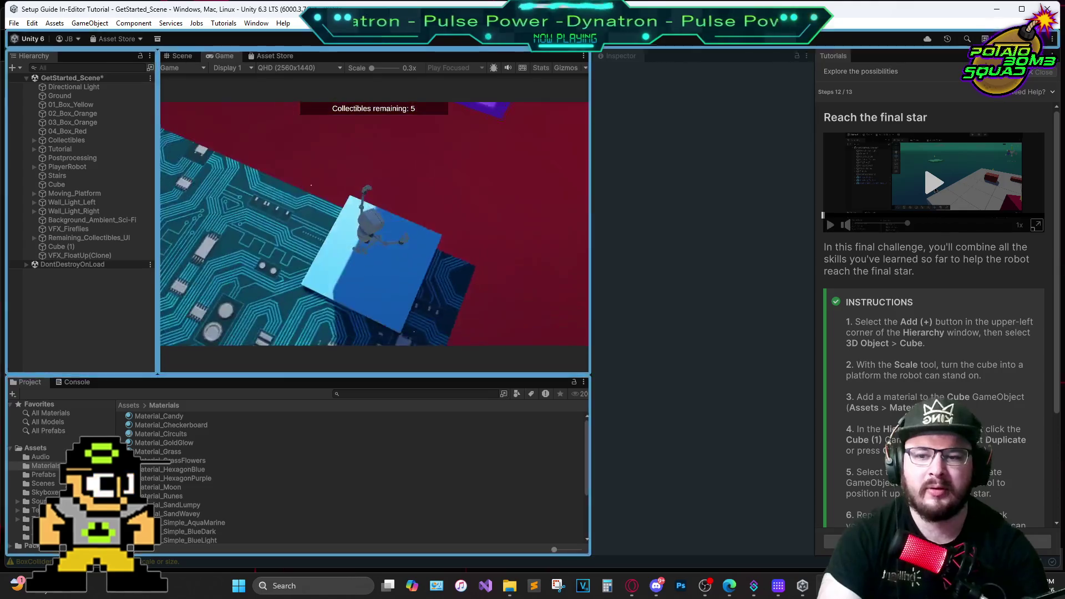
key(space)
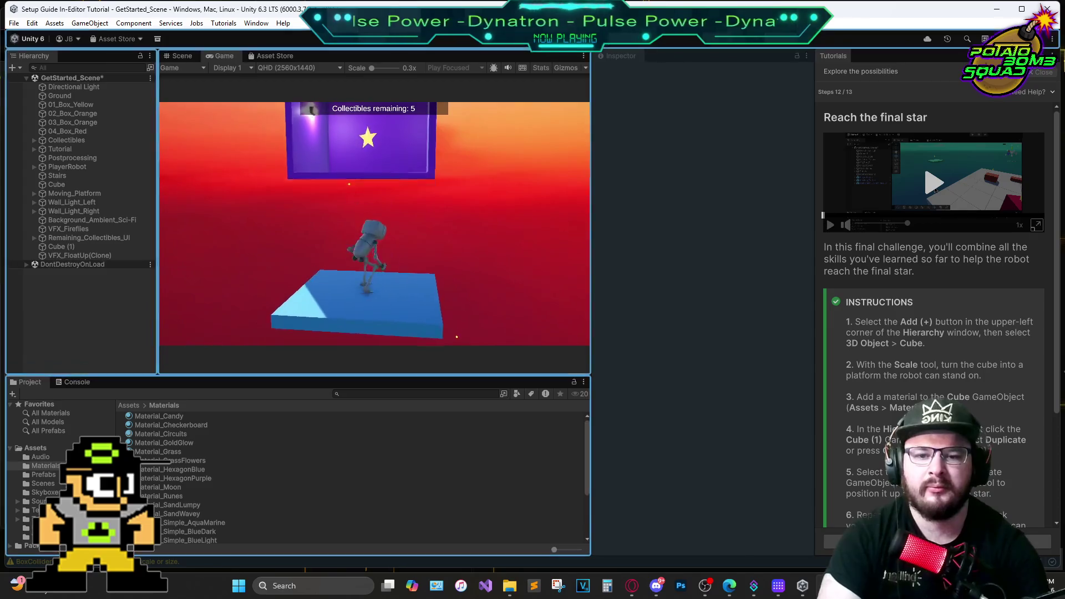
drag(333, 156, 401, 215)
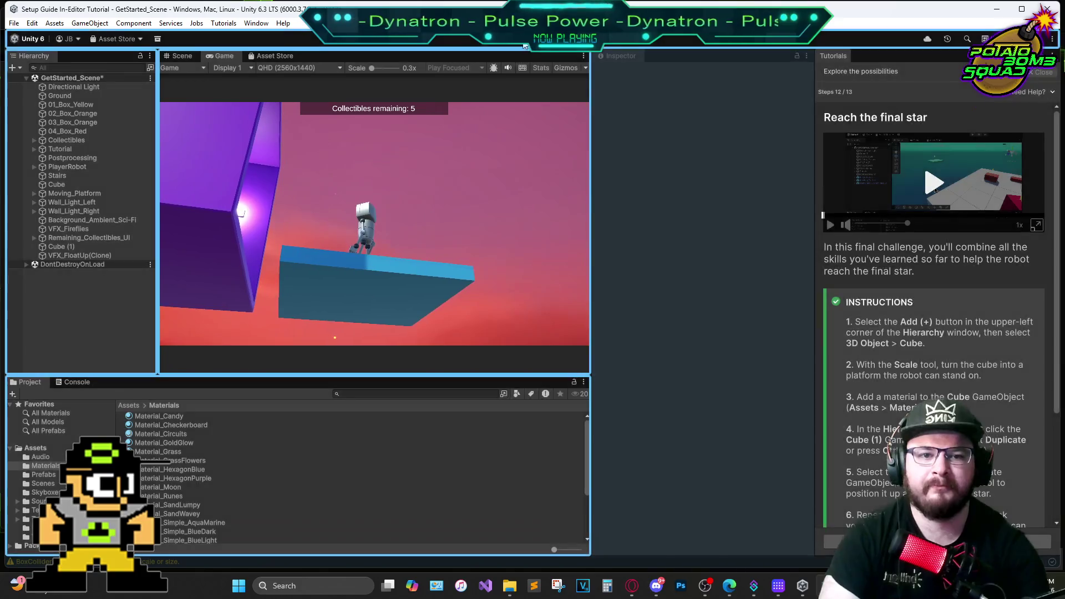
click(520, 39)
mouse_move(454, 282)
mouse_down()
mouse_move(588, 307)
mouse_move(474, 298)
mouse_move(458, 206)
mouse_move(370, 189)
mouse_move(424, 176)
mouse_move(405, 183)
mouse_move(416, 213)
mouse_move(393, 187)
mouse_move(365, 195)
mouse_move(353, 84)
mouse_move(327, 166)
mouse_up()
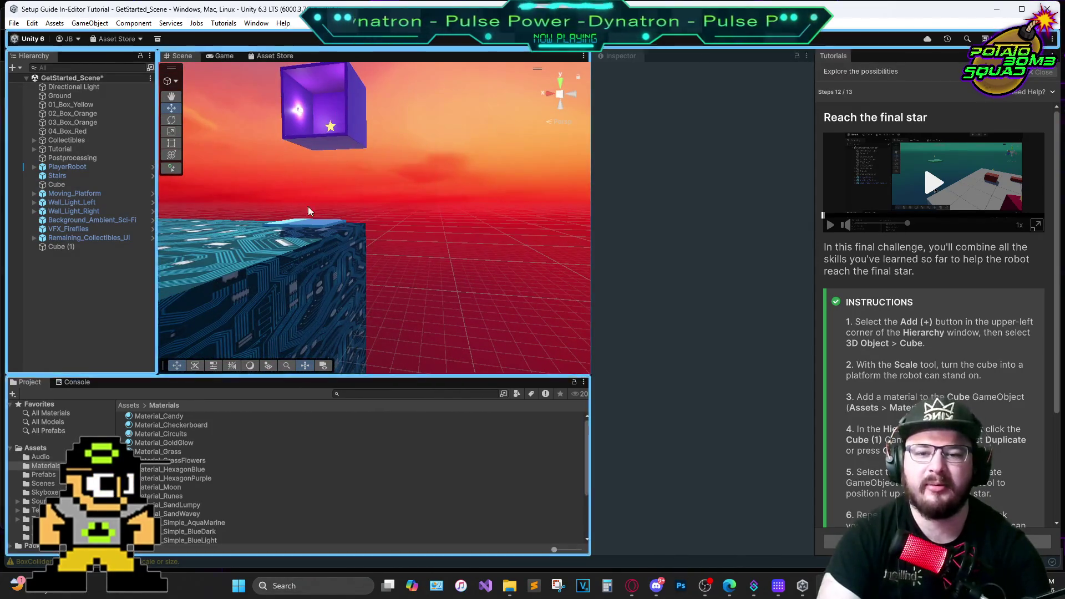
Select Animated_Platform inside Moving_Platform to inspect it, then enter Play mode with Ctrl+P
click(312, 224)
drag(351, 231, 378, 341)
drag(395, 273, 481, 261)
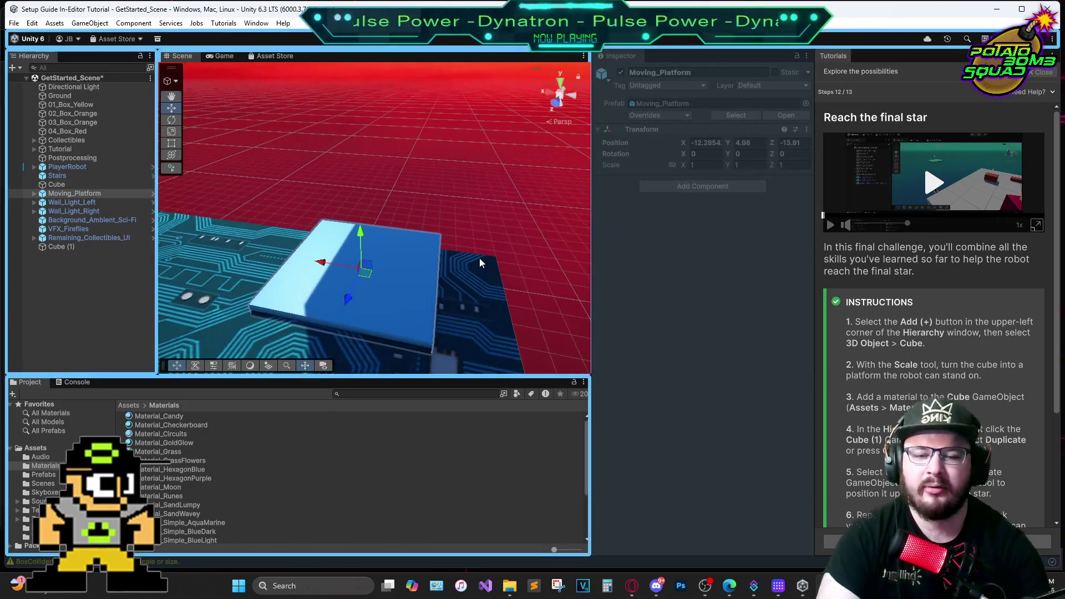
click(421, 293)
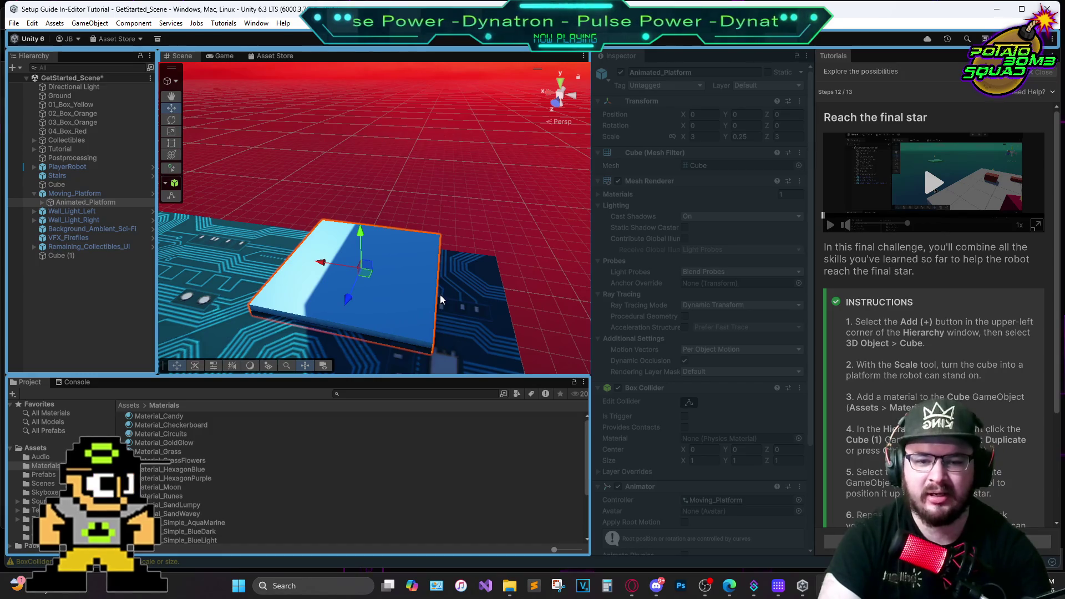
key(ctrl+p)
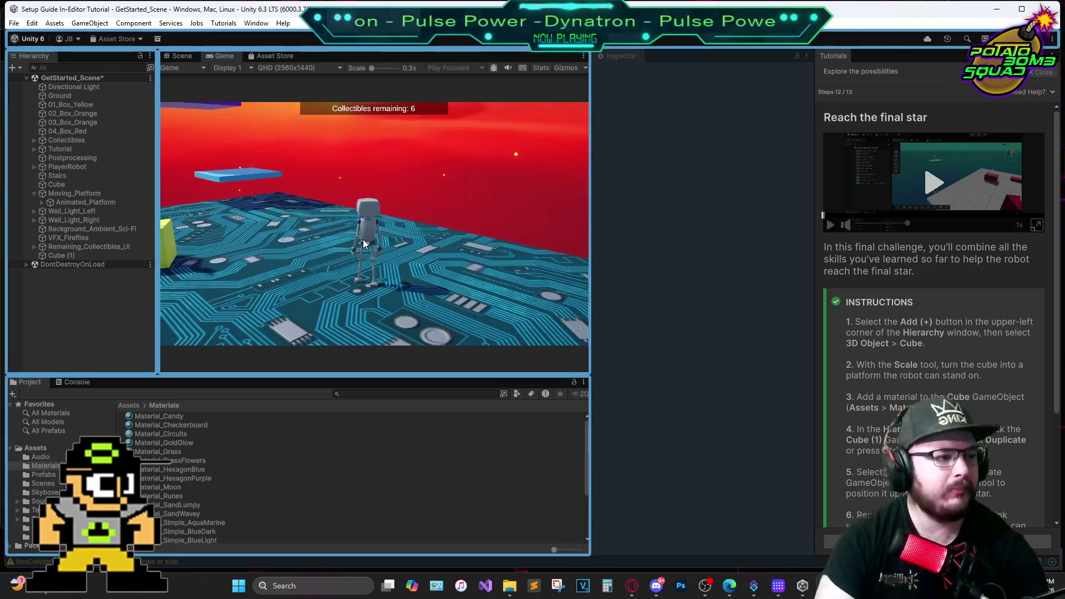
Walk the robot along the blue platform and jump into the purple box
mouse_move(349, 215)
key(w)
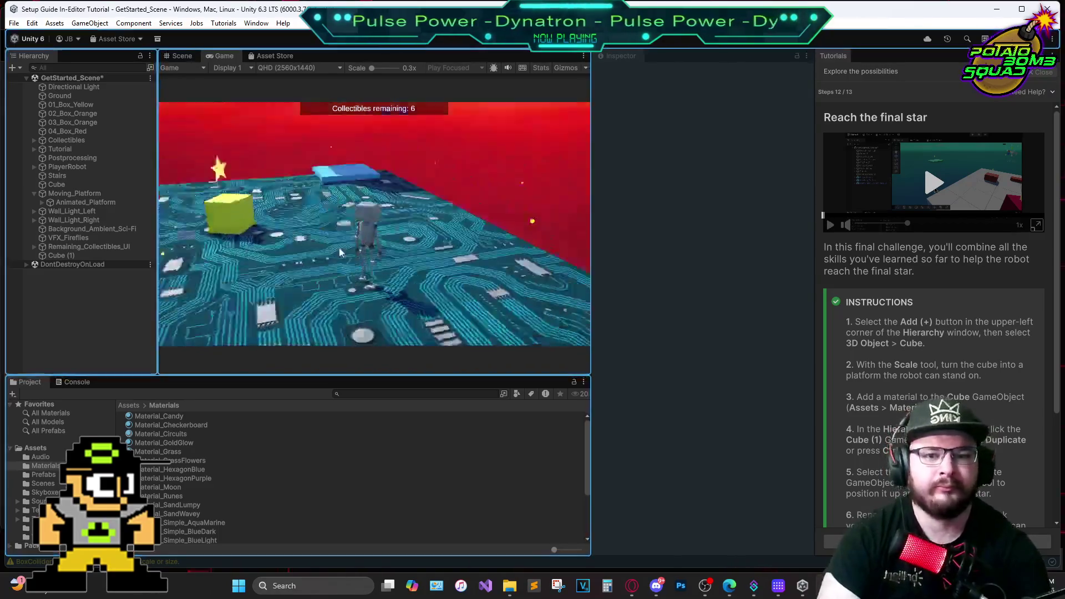
key(w)
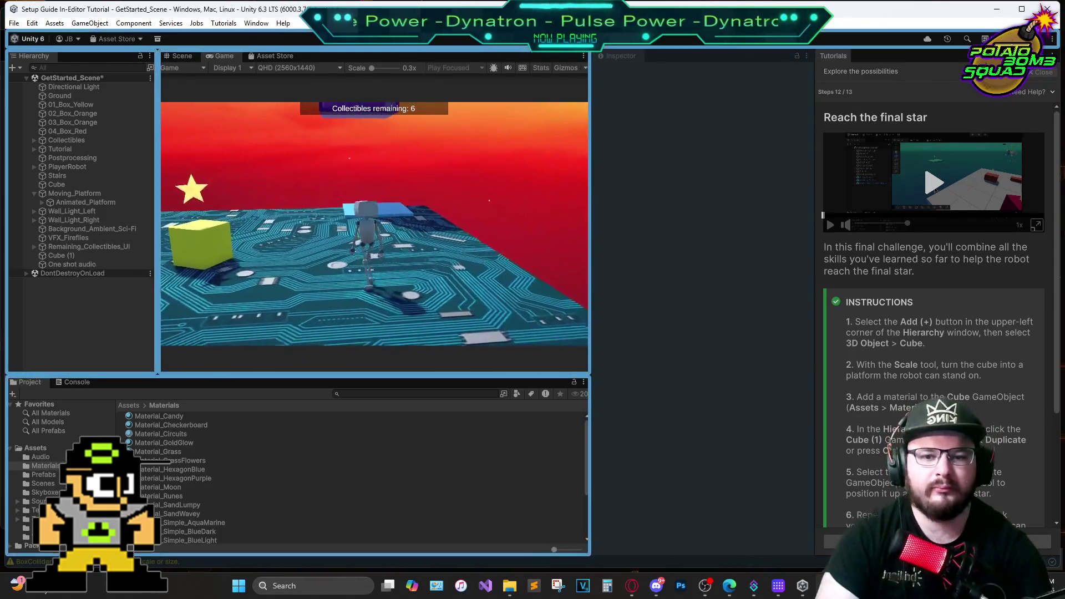
key(w)
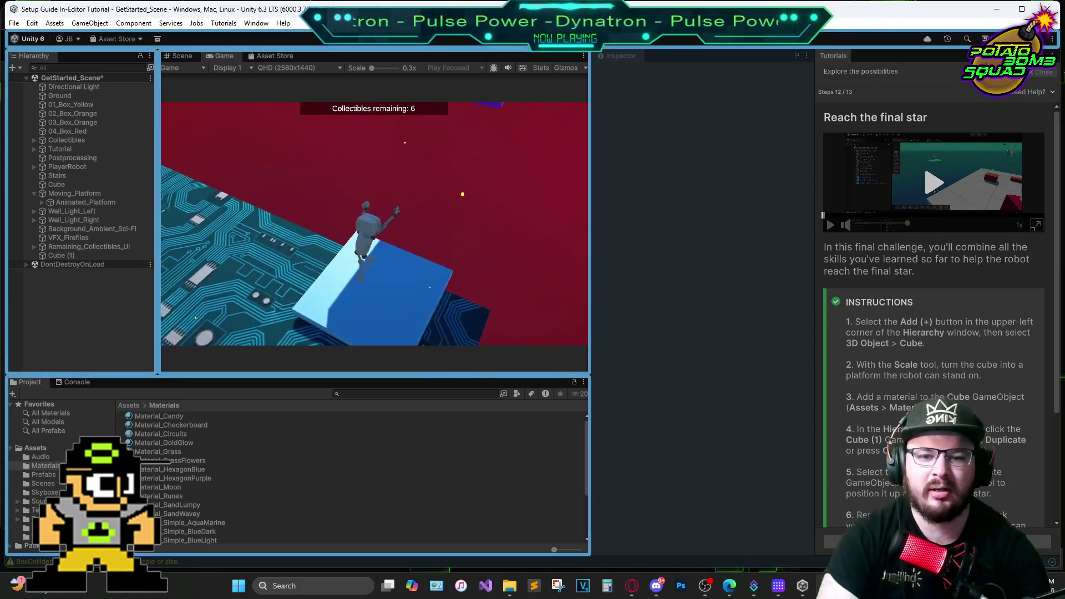
key(space)
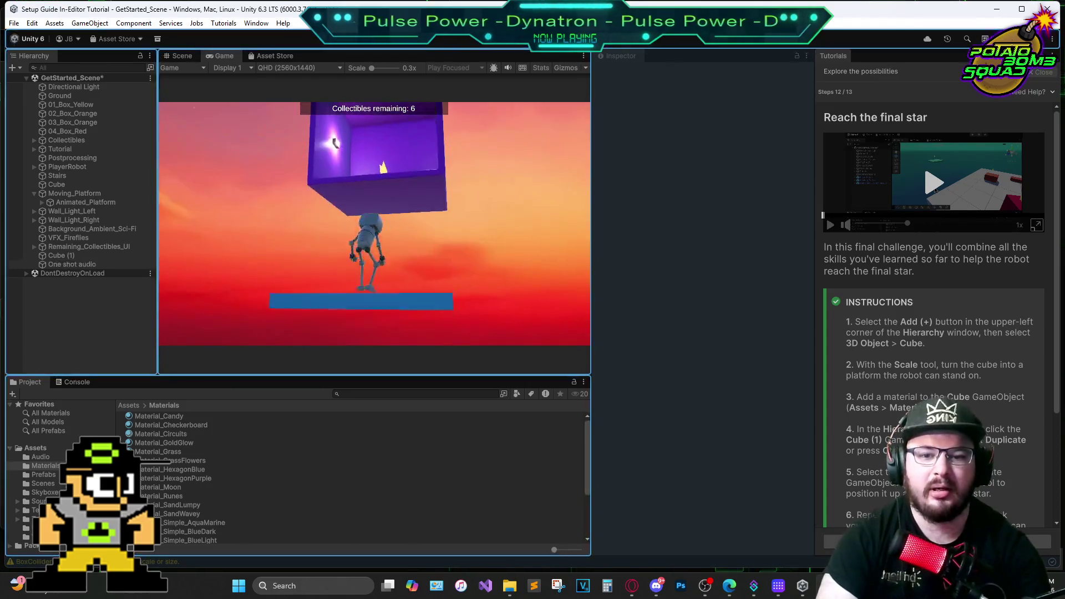
key(space)
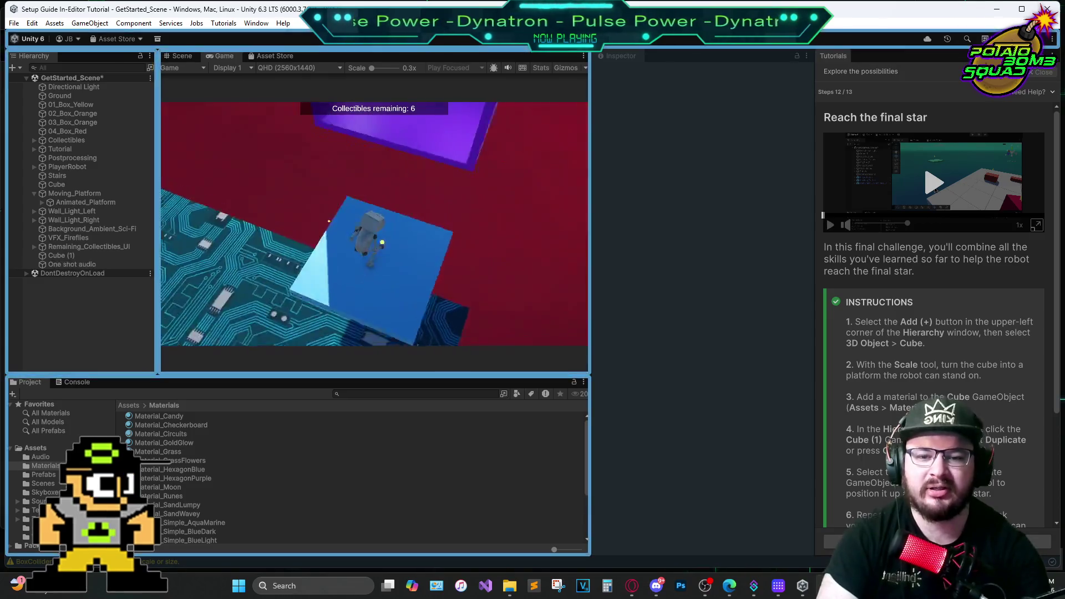
key(w)
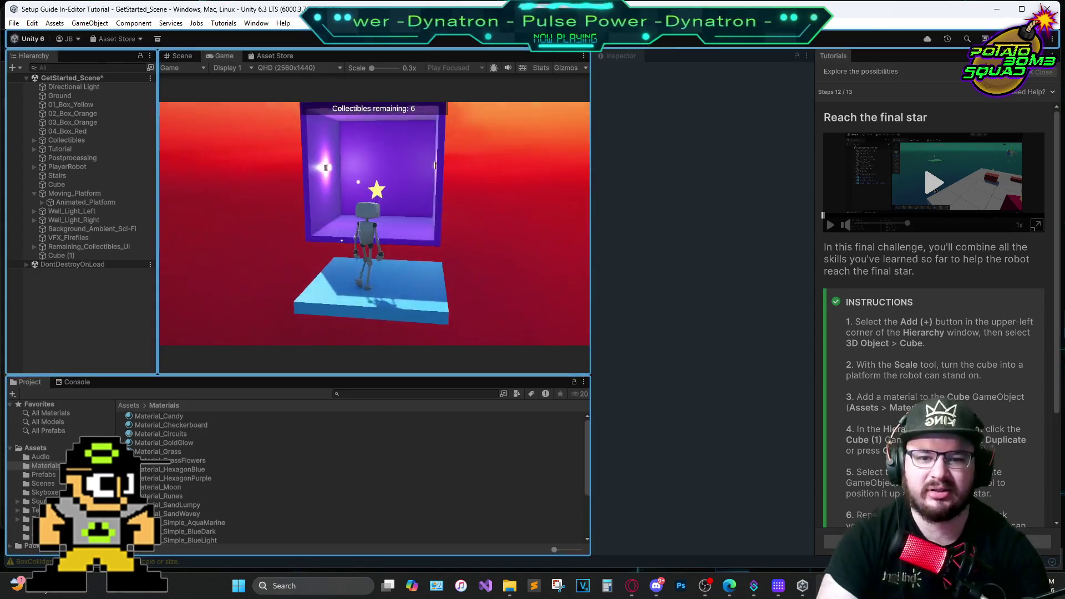
key(space)
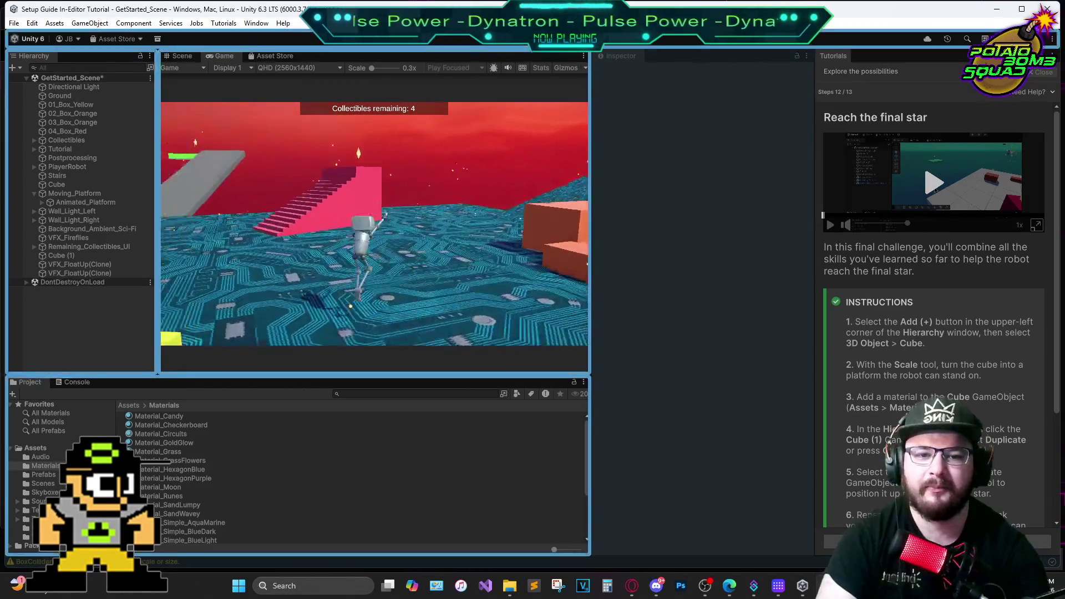
Climb the grey ramp to the green platform and grab its star
key(w)
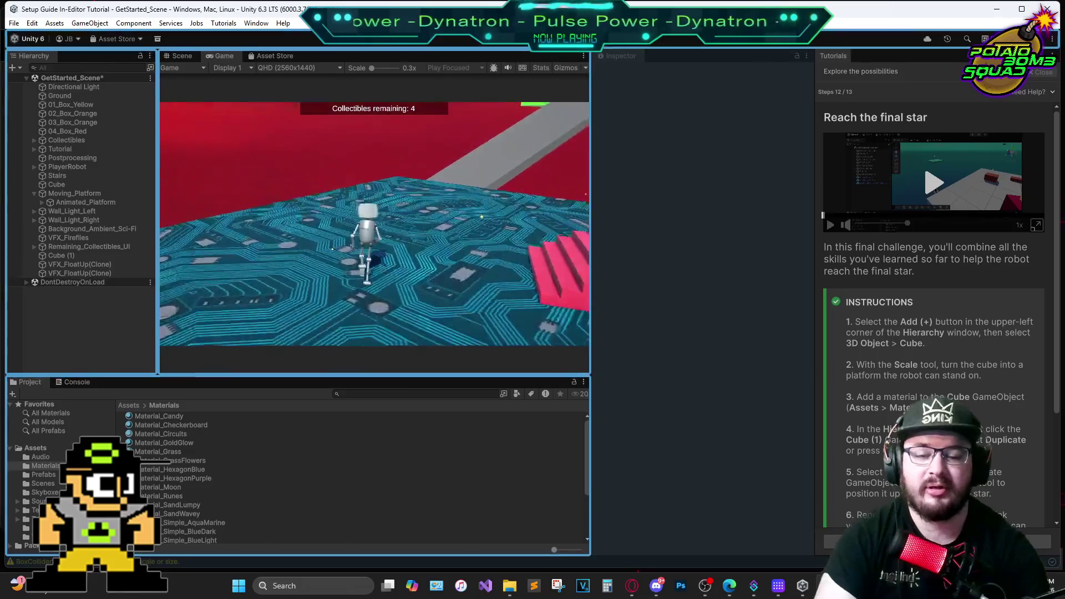
key(w)
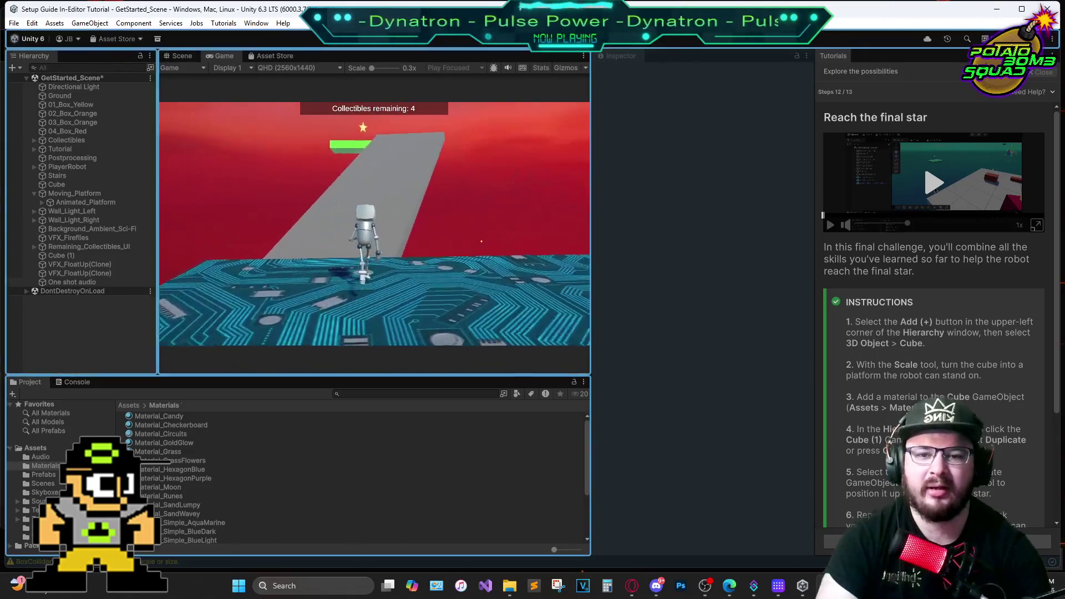
key(space)
key(w)
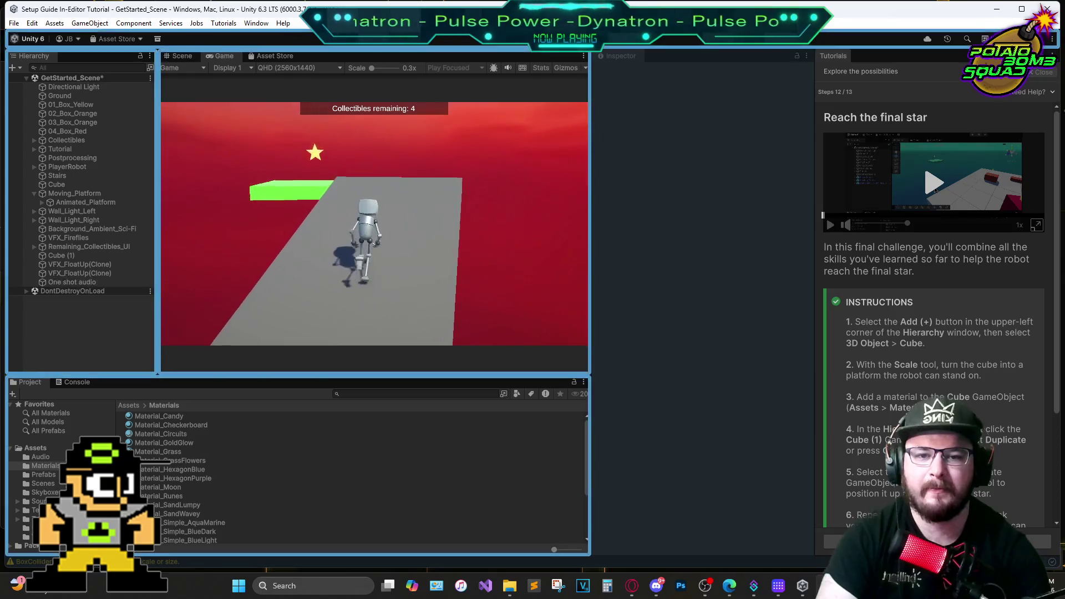
key(w)
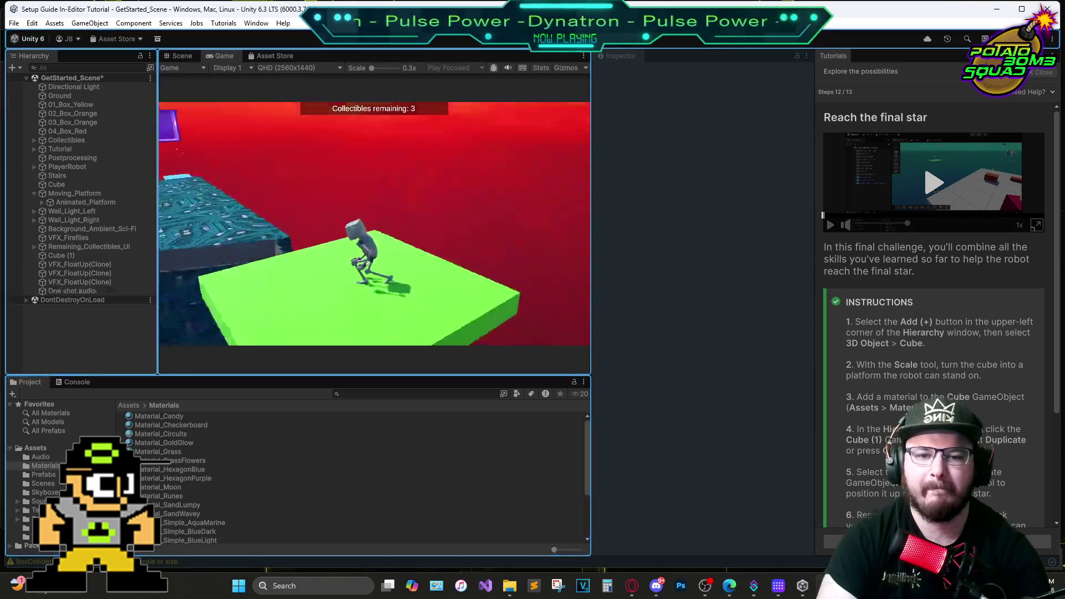
Climb the pink stairs to collect the star there
key(w)
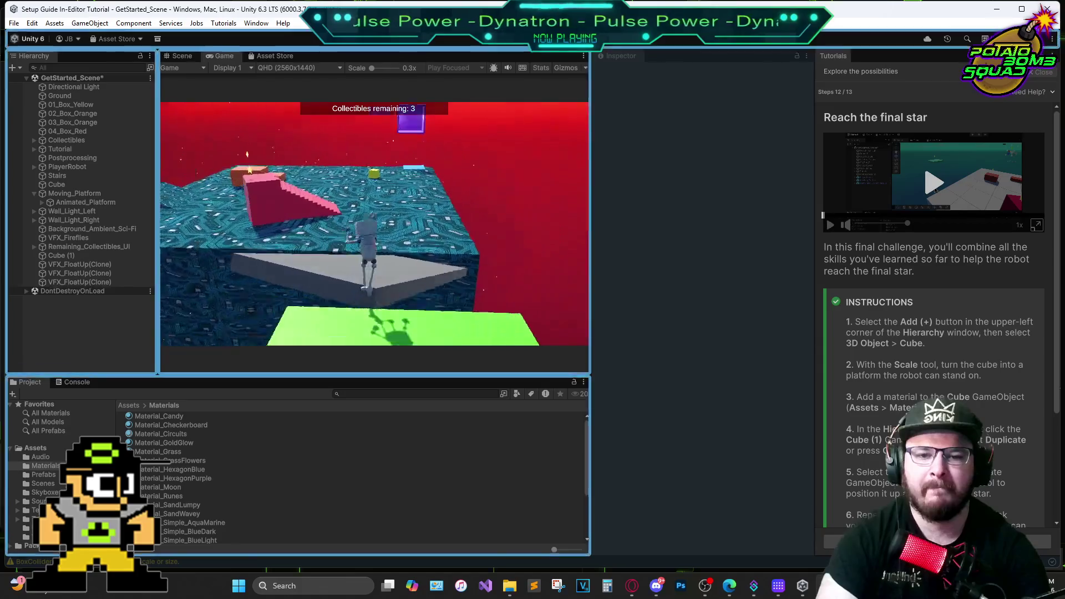
key(w)
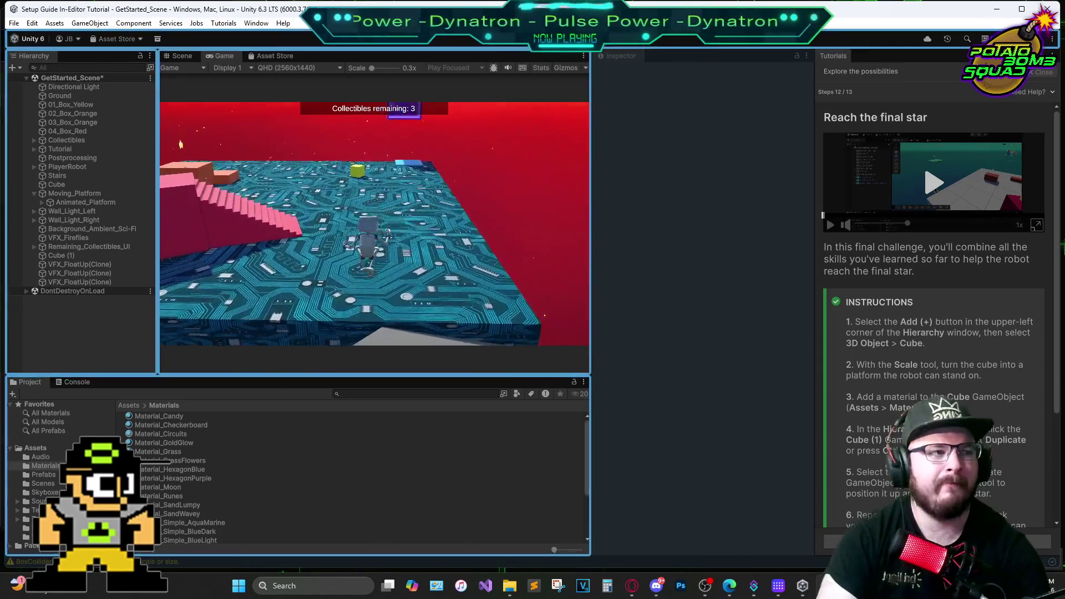
key(w)
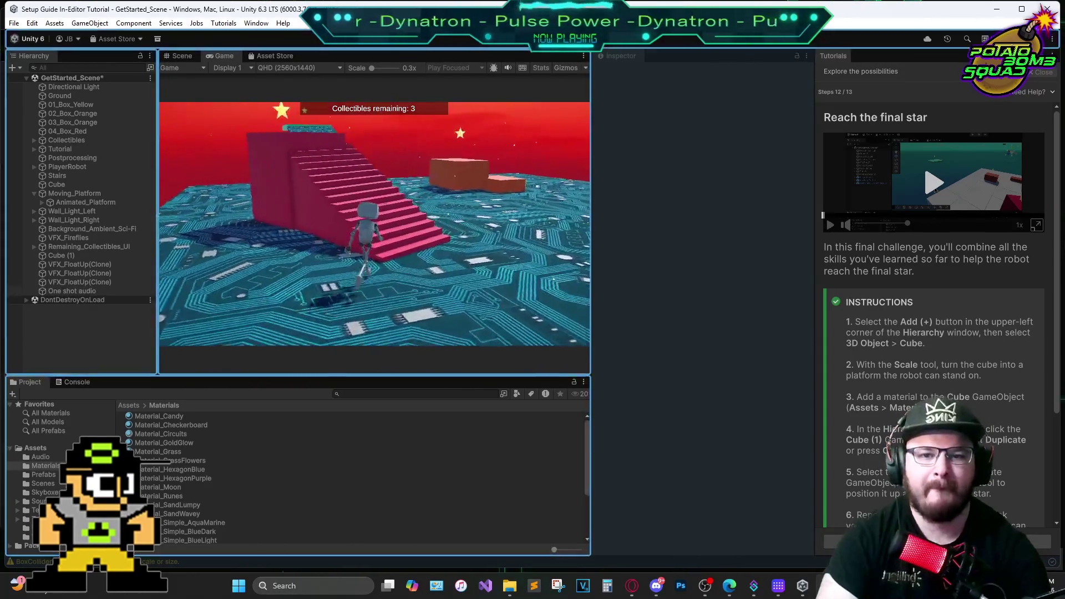
key(w)
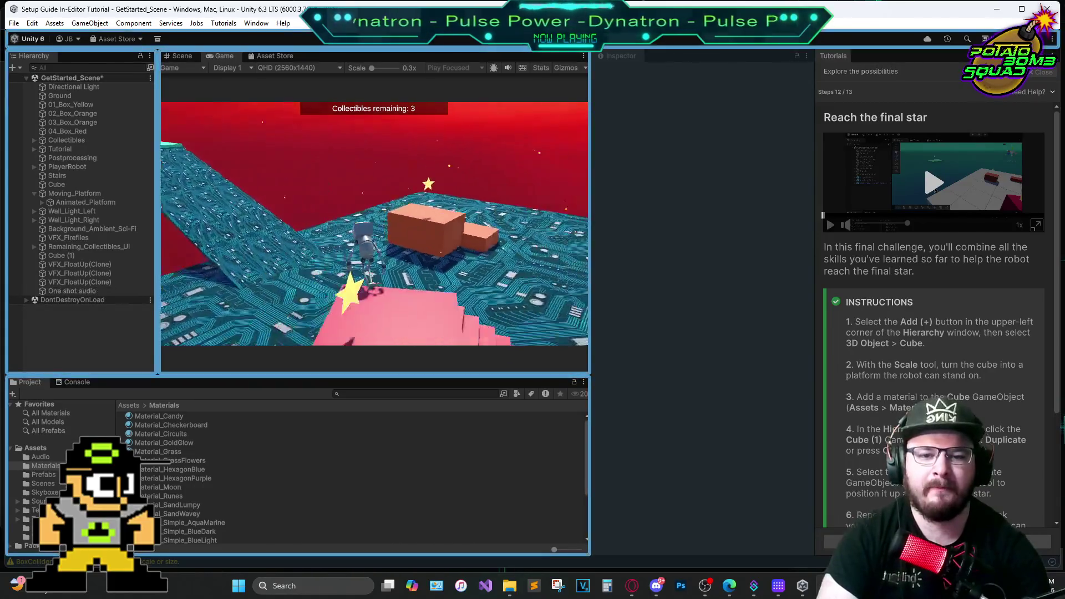
key(w)
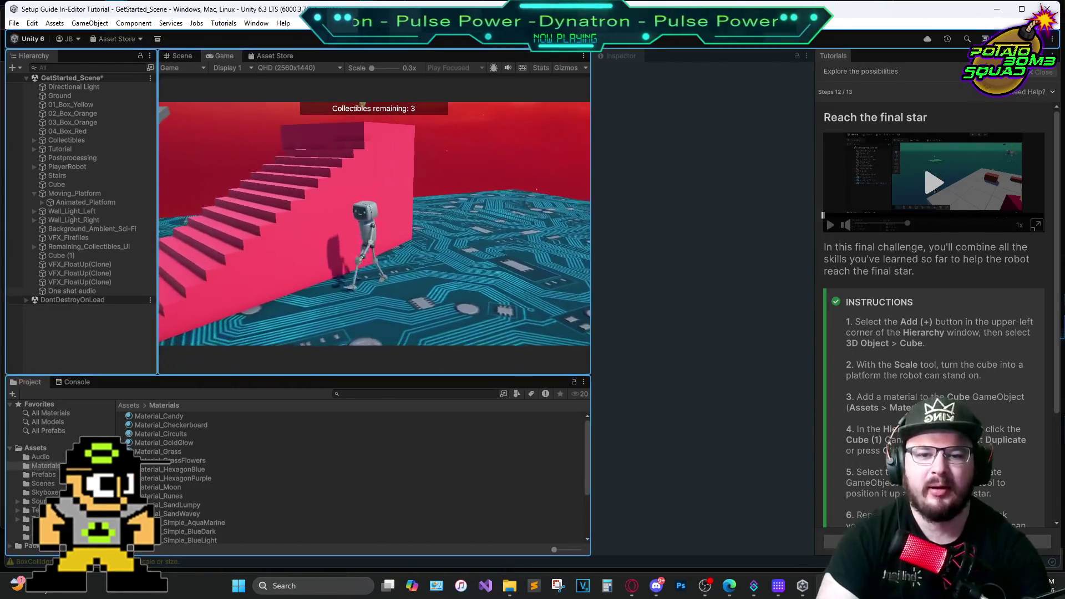
key(w)
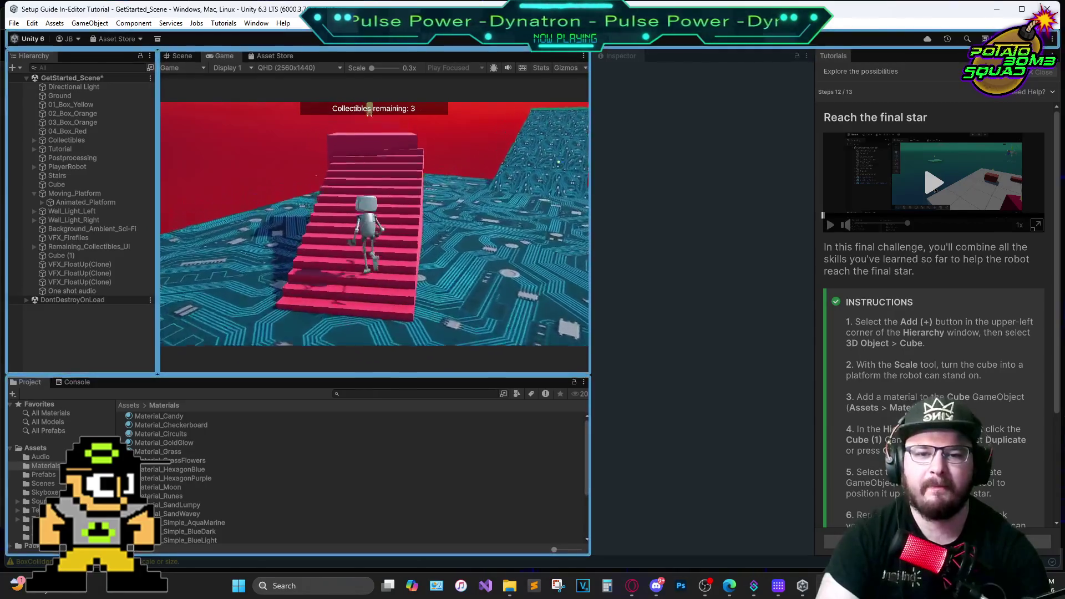
Jump onto the orange box for its star, then reach the teal platform for the final star
key(w)
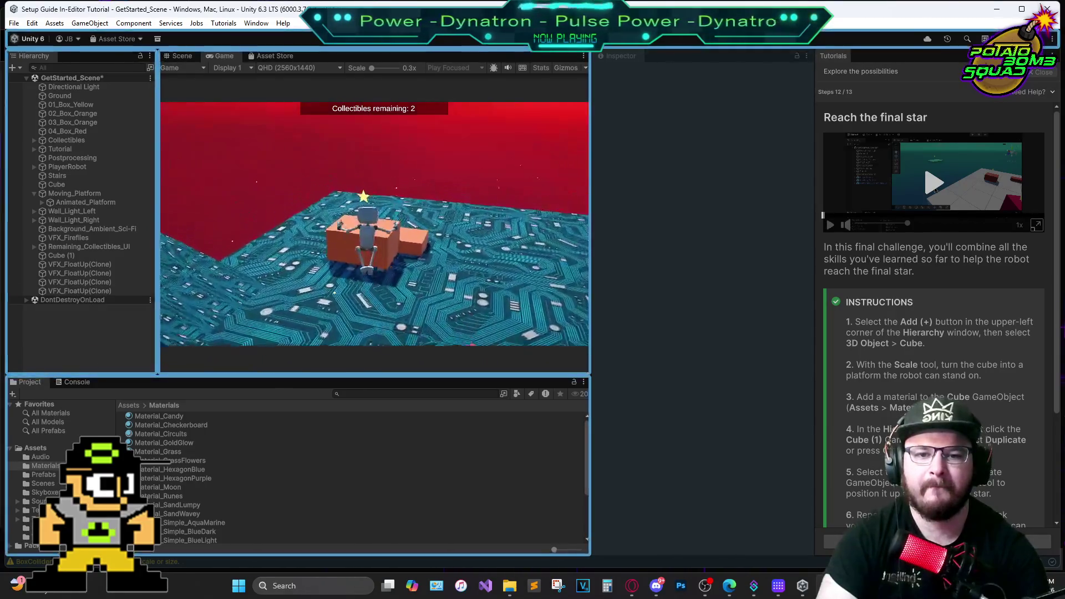
key(w)
key(space)
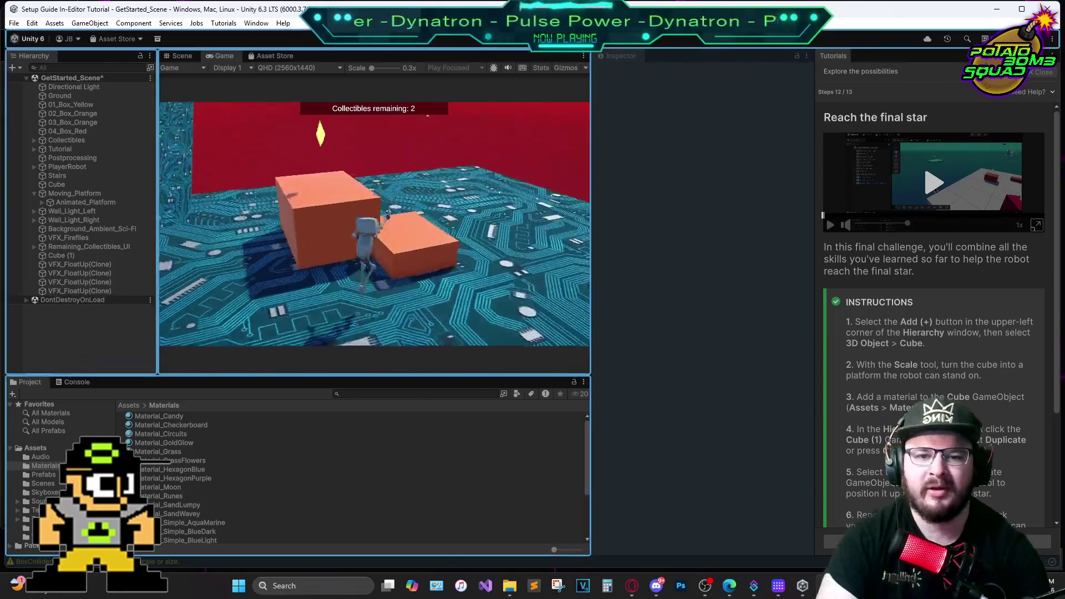
key(w)
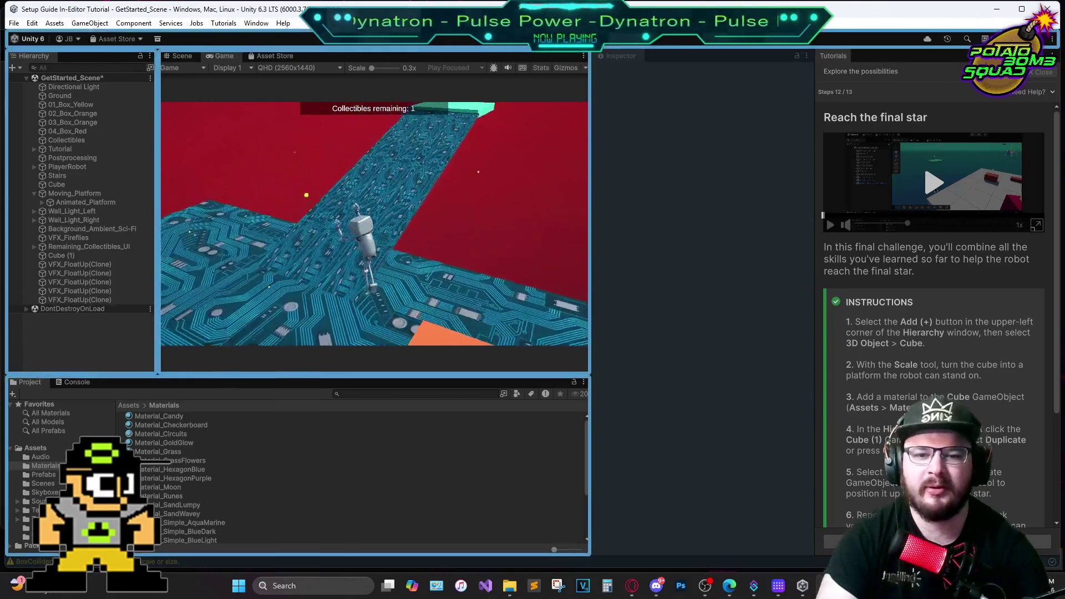
key(w)
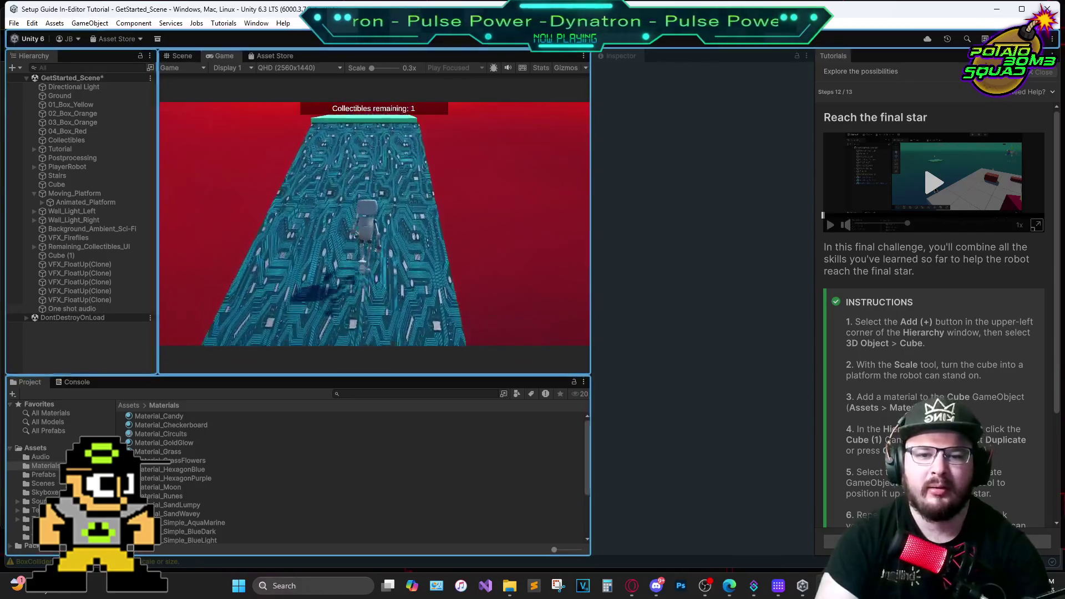
key(w)
key(space)
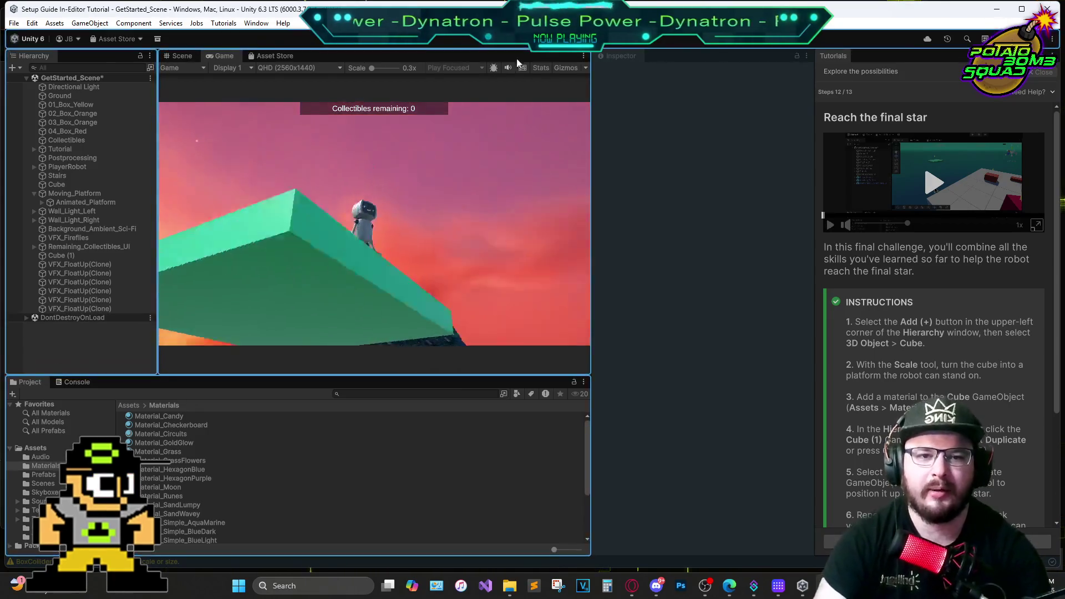
key(ctrl+1)
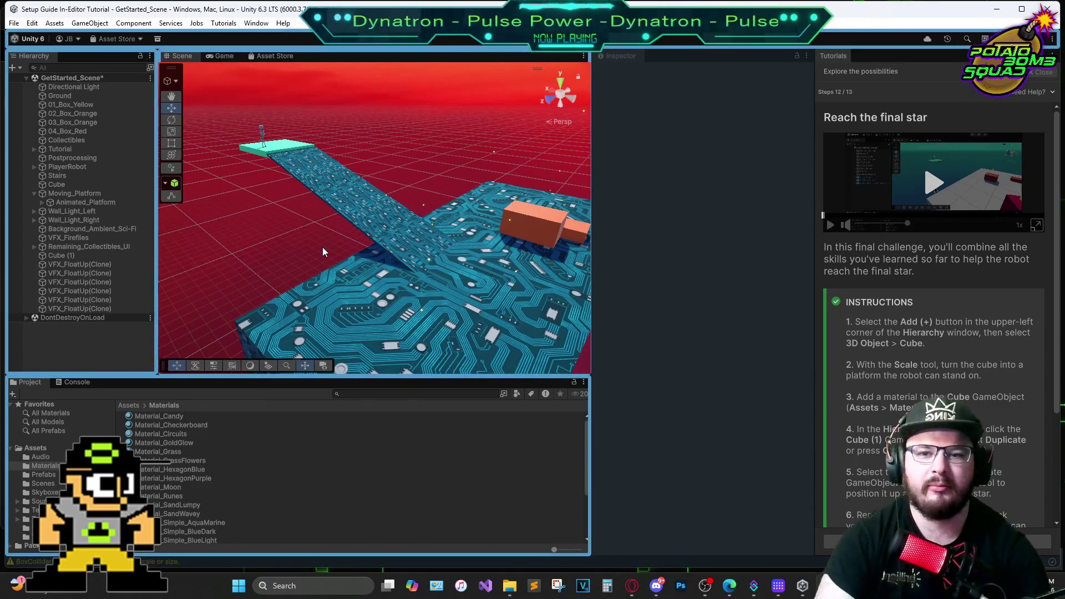
Exit Play mode and advance the tutorial to its final step, 13 of 13
key(ctrl+p)
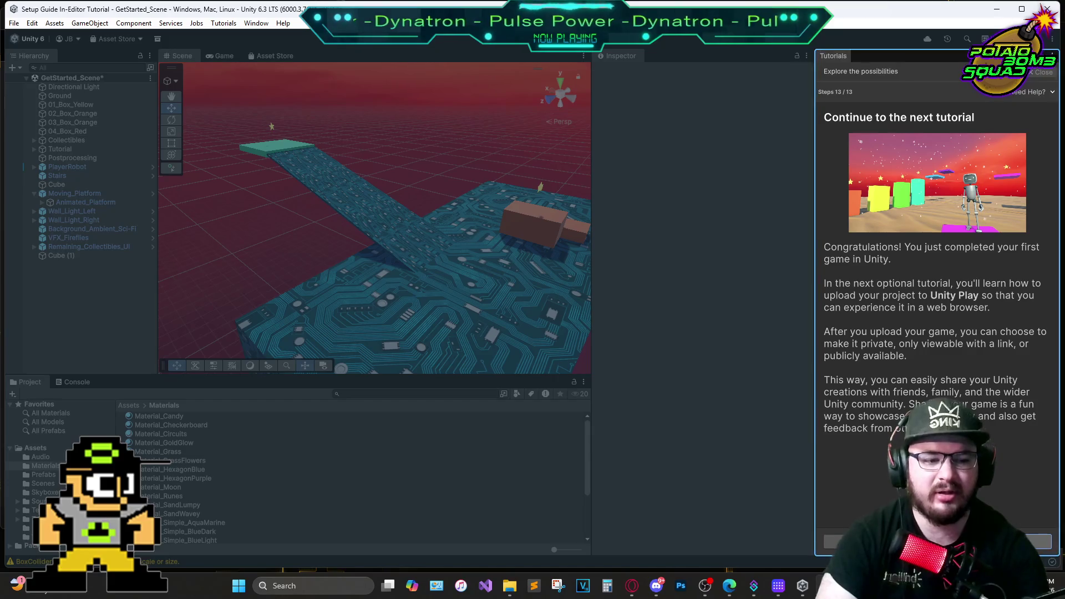
click(1037, 542)
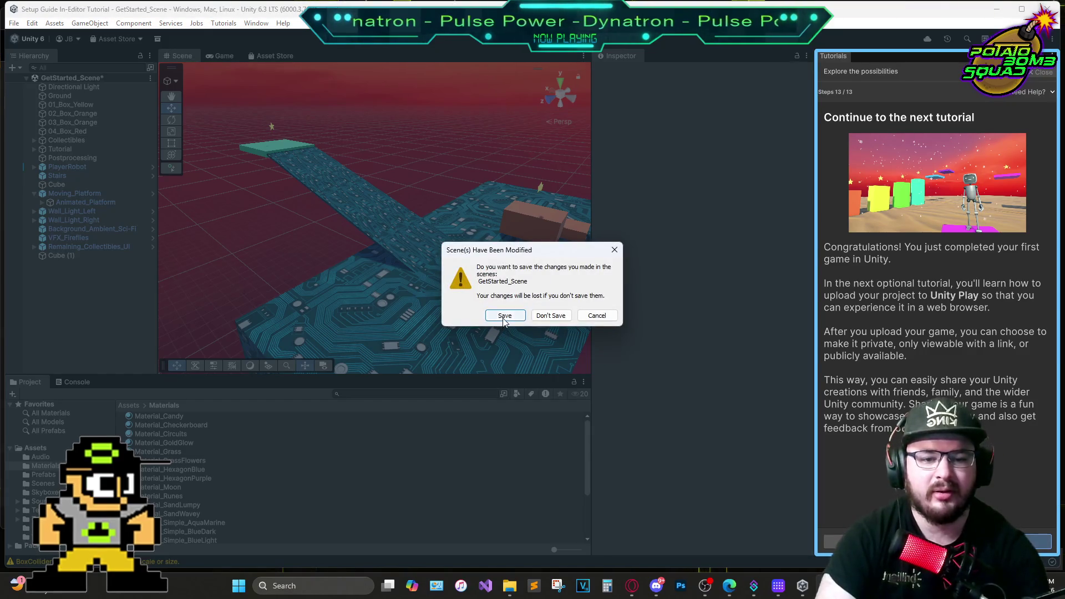
Save GetStarted_Scene and start the 'Share your game' tutorial
click(505, 316)
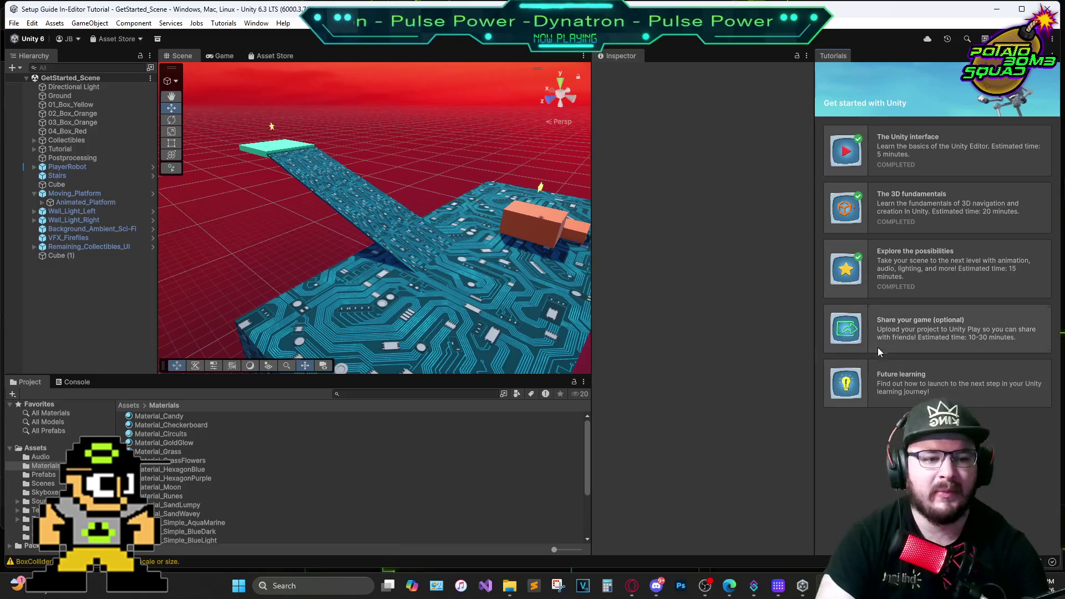
click(890, 334)
click(1037, 542)
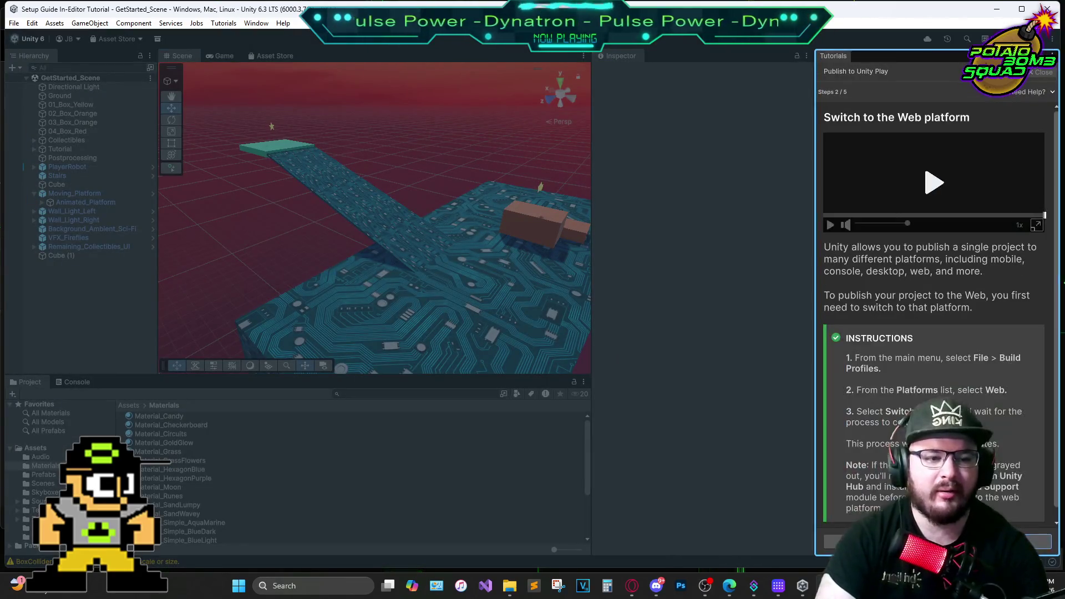
Watch the 'Switch to the Web platform' tutorial video enlarged in its own window, then close it
click(1035, 227)
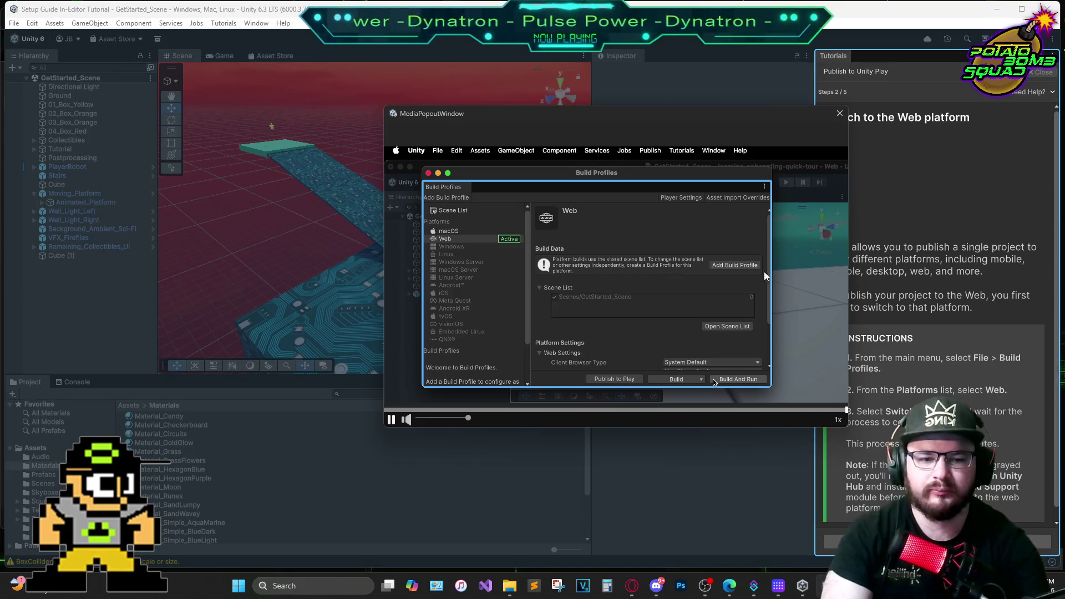
key(Escape)
click(14, 23)
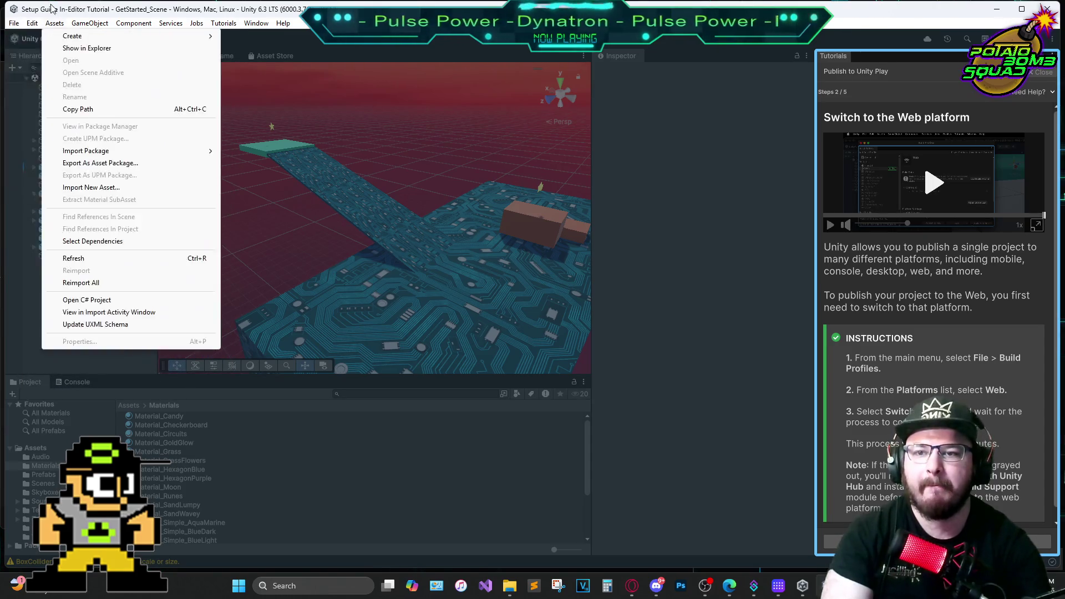
Open File > Build Profiles and compare the Web platform's settings with the active Windows platform's
mouse_move(170, 23)
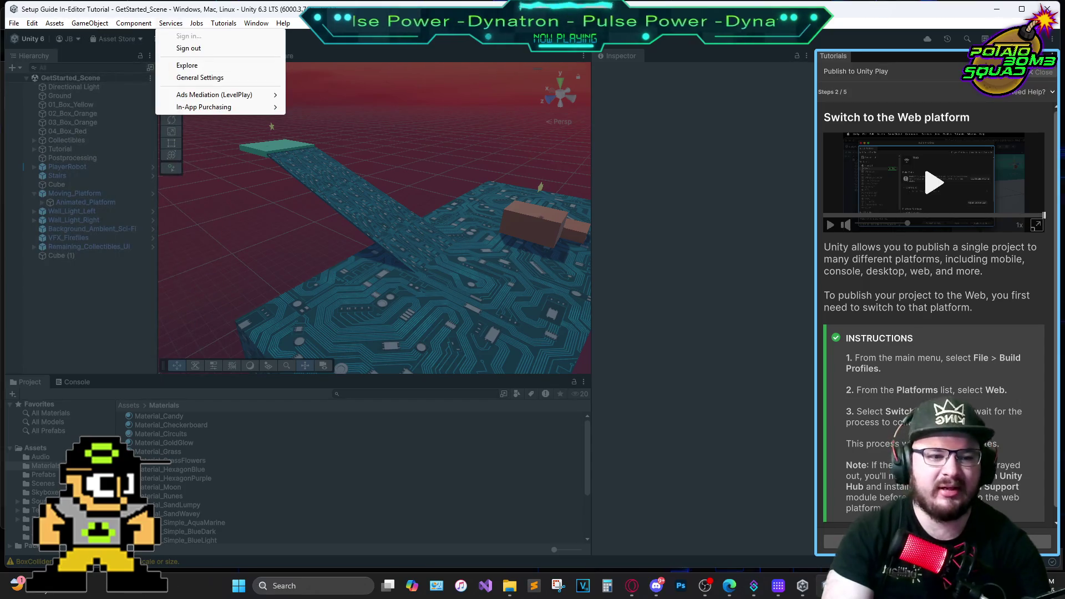
mouse_move(18, 25)
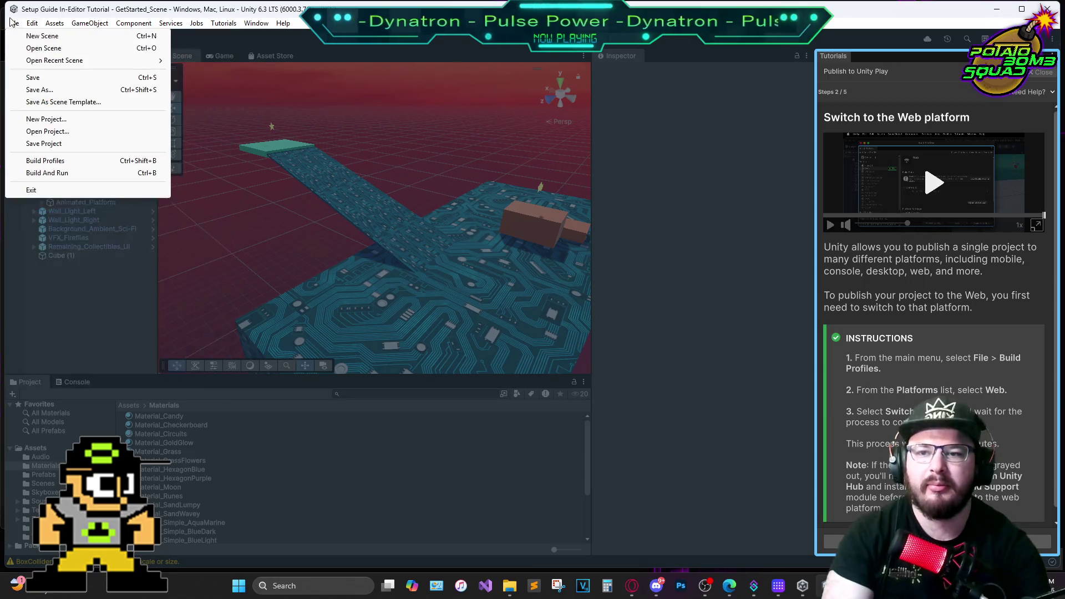
click(46, 161)
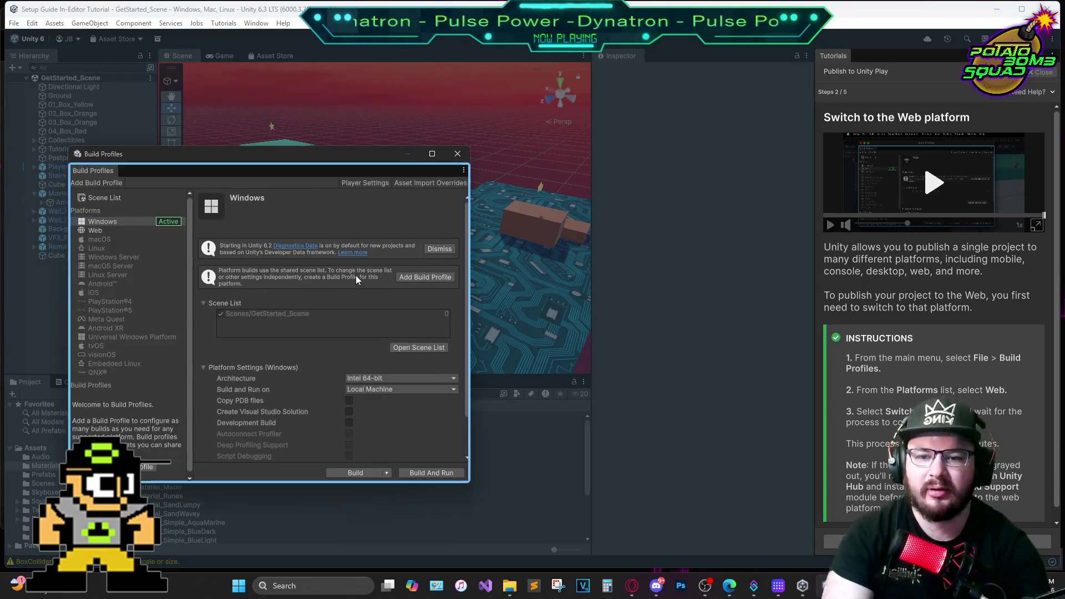
mouse_move(278, 175)
mouse_down()
mouse_move(339, 172)
mouse_move(396, 151)
mouse_up()
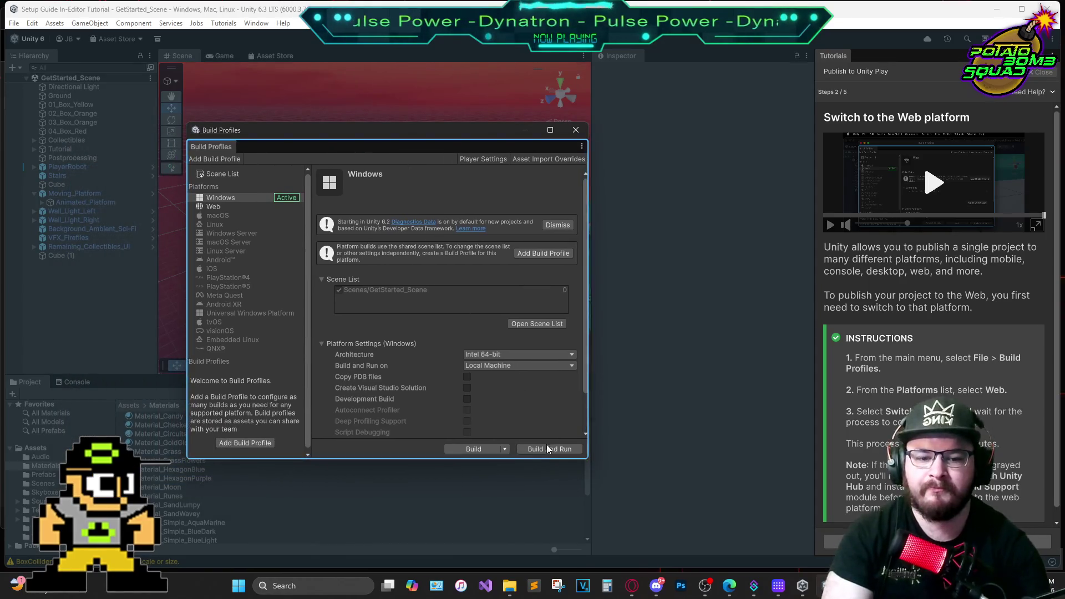
click(232, 205)
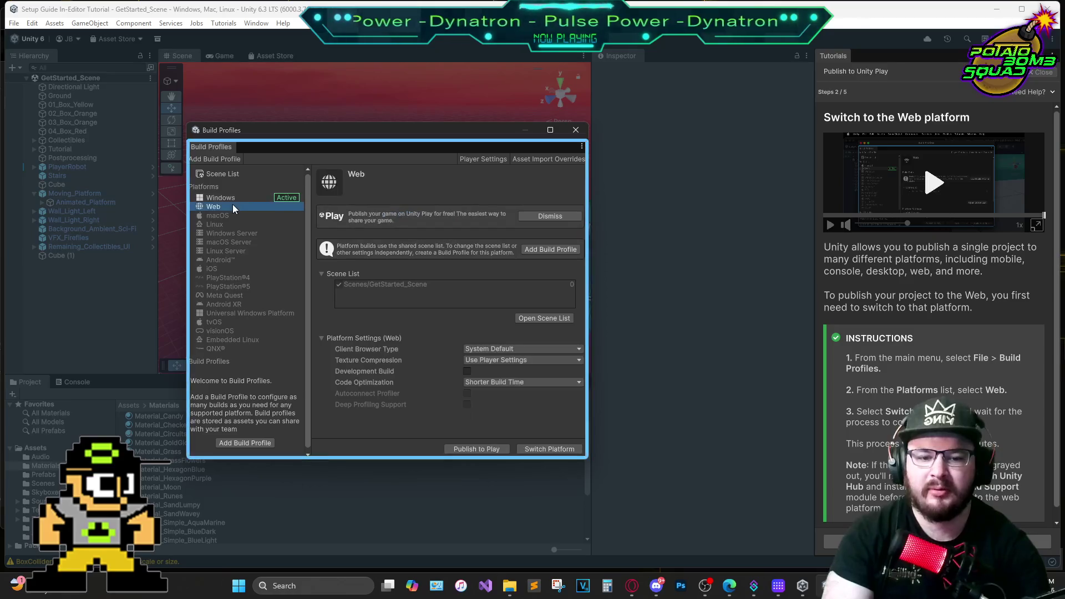
click(236, 201)
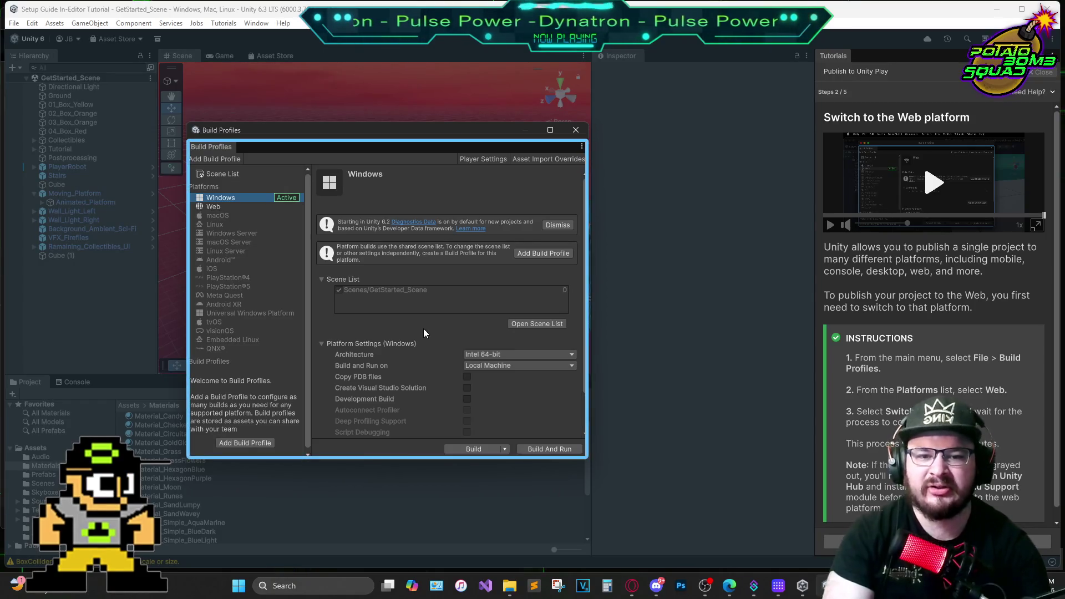
scroll(424, 333, down, 2)
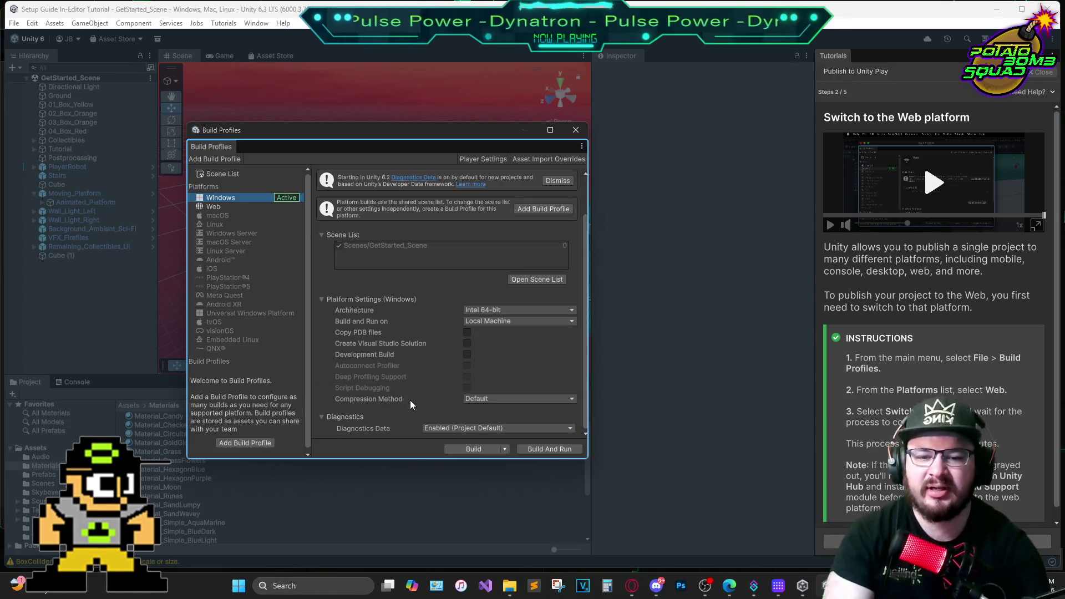
scroll(332, 381, up, 2)
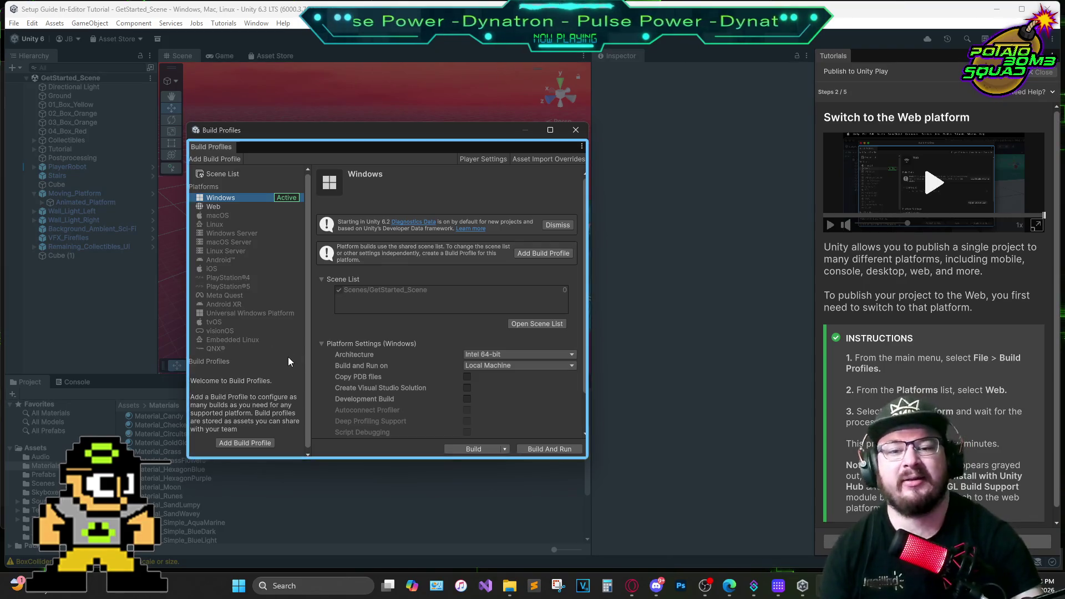
scroll(261, 333, down, 1)
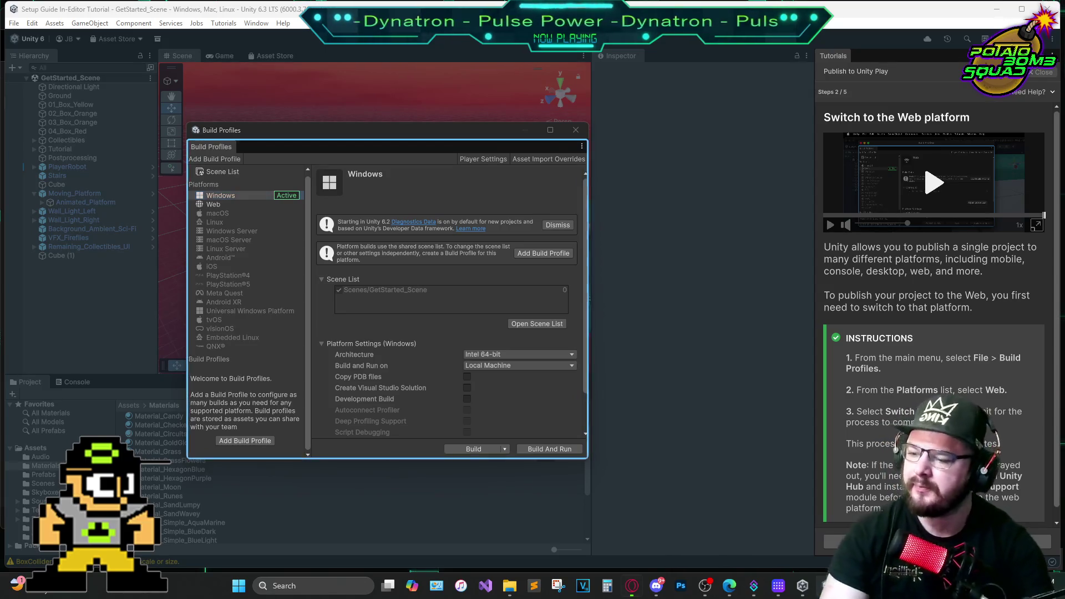
key(alt+Tab)
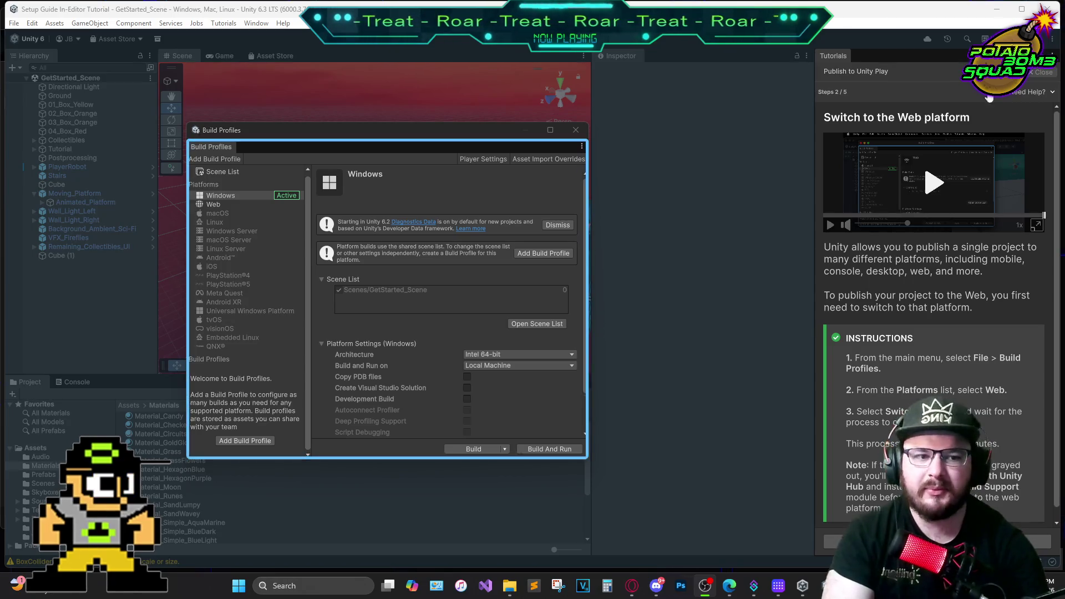
Select Web in Build Profiles and switch the project's build target to it
click(230, 205)
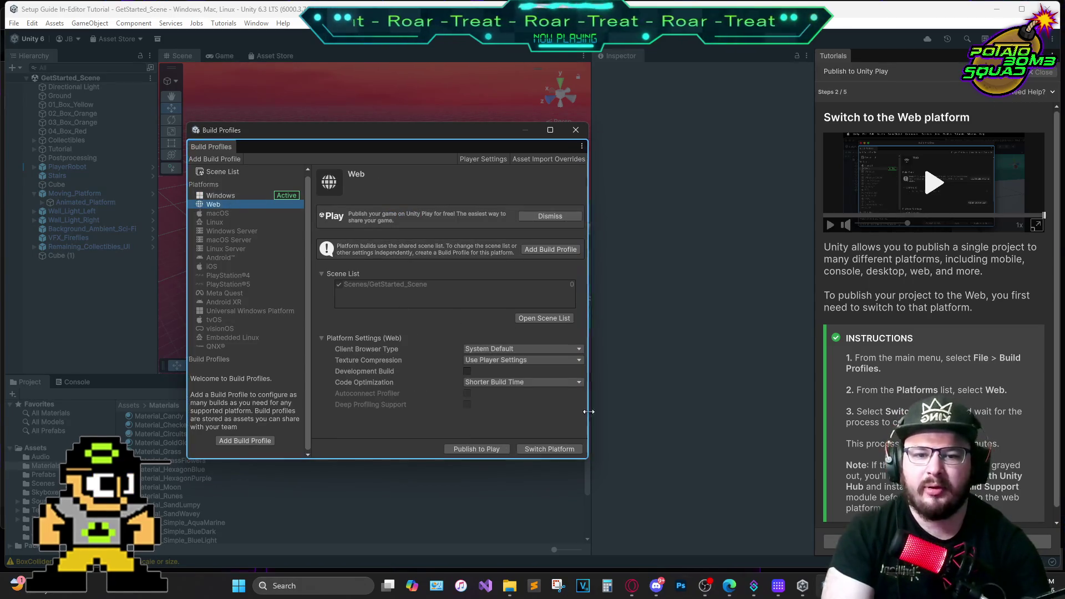
click(537, 449)
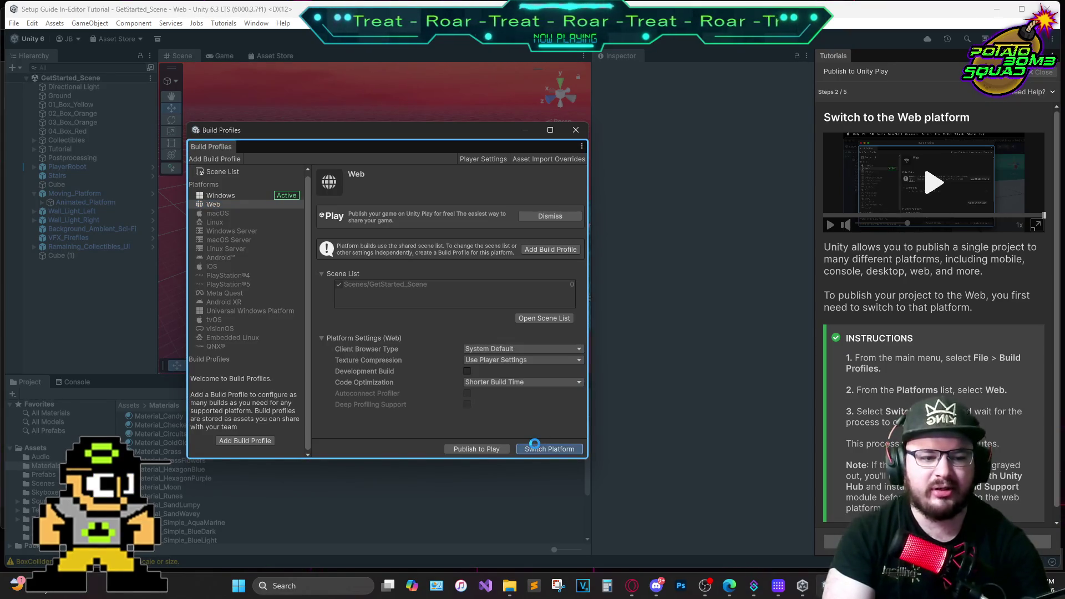
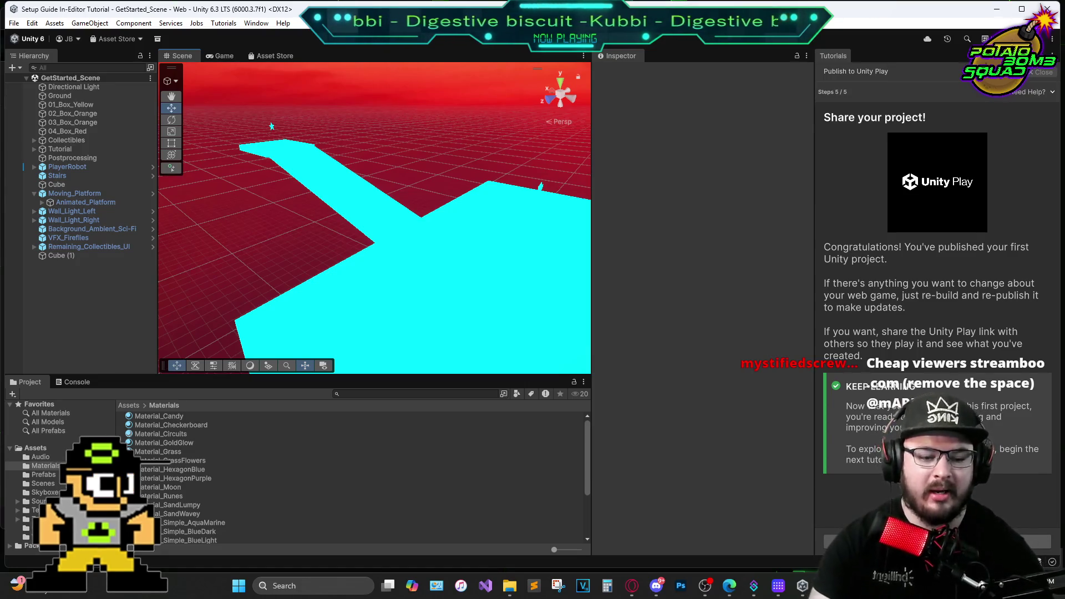
Check the Ban key's settings in the Stream Deck app, then put the app away
mouse_move(705, 592)
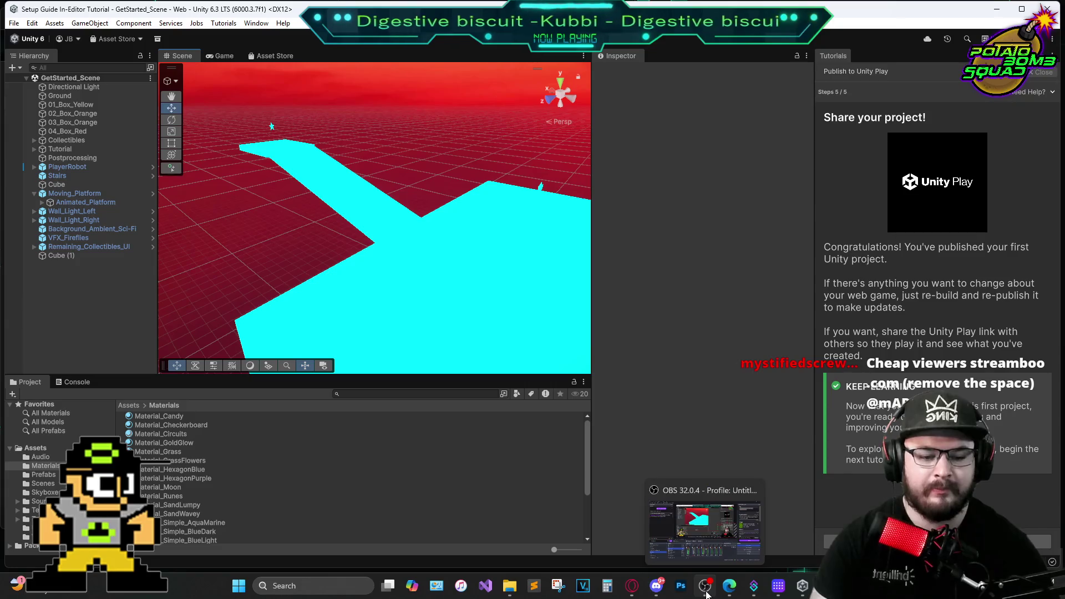
click(779, 588)
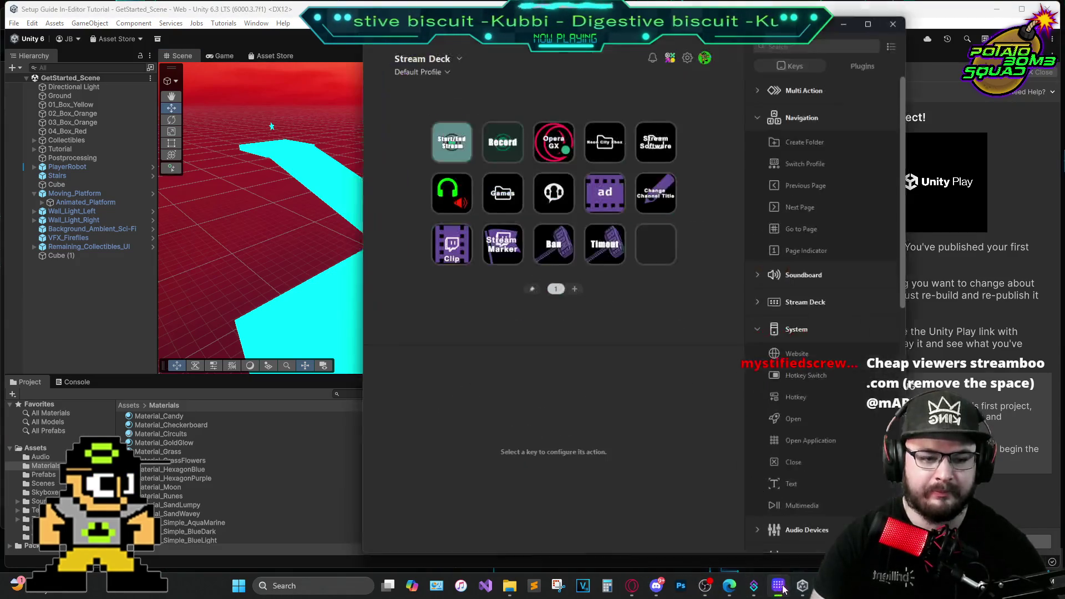
click(551, 251)
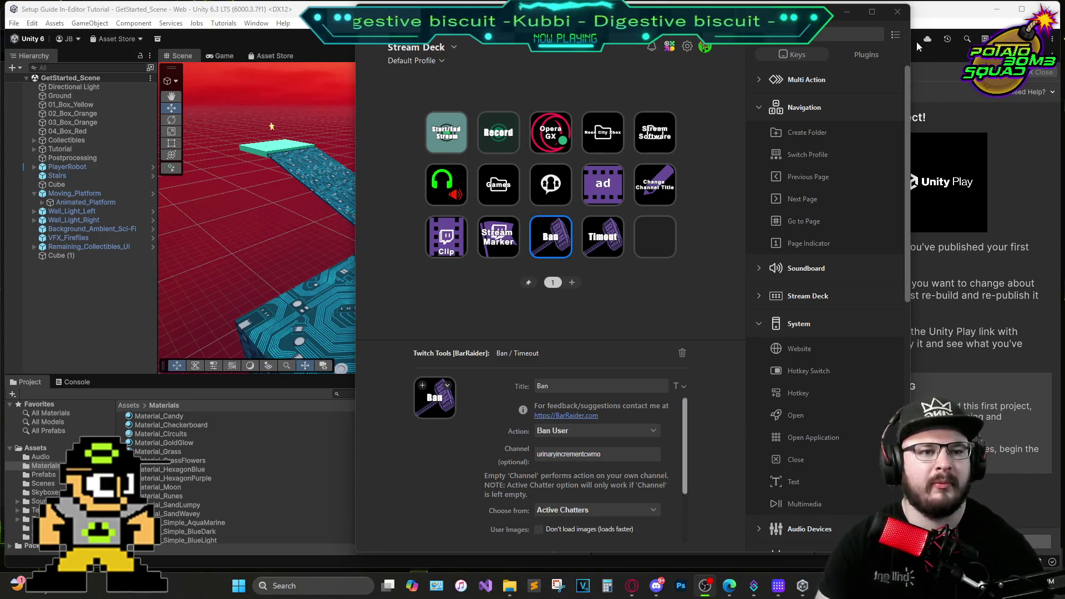
click(848, 12)
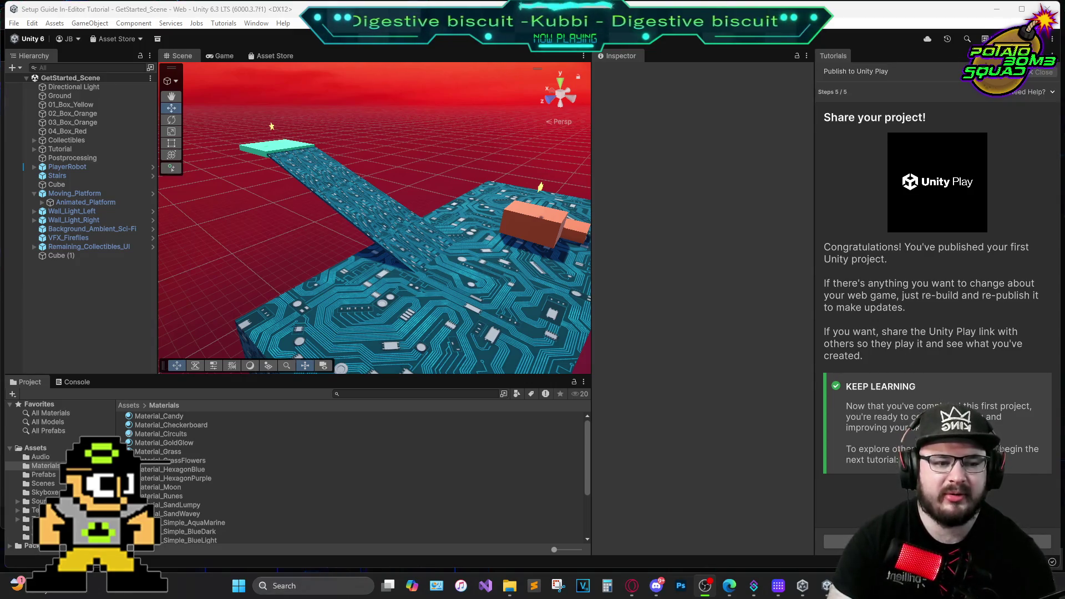
Finish the Future learning tutorial, return to the tutorial list, and close the Unity editor
click(938, 541)
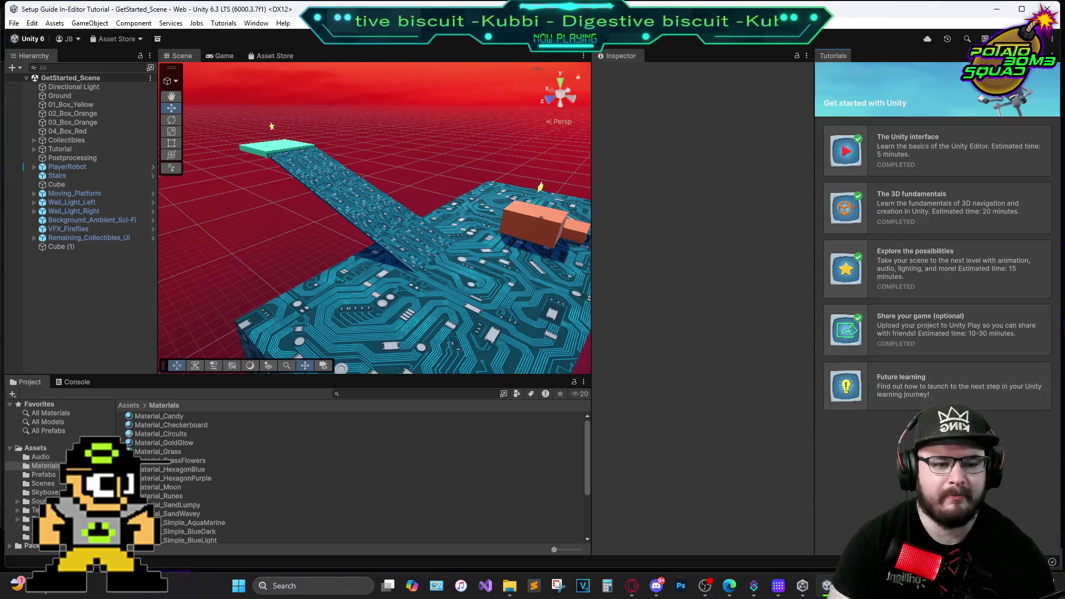
click(885, 377)
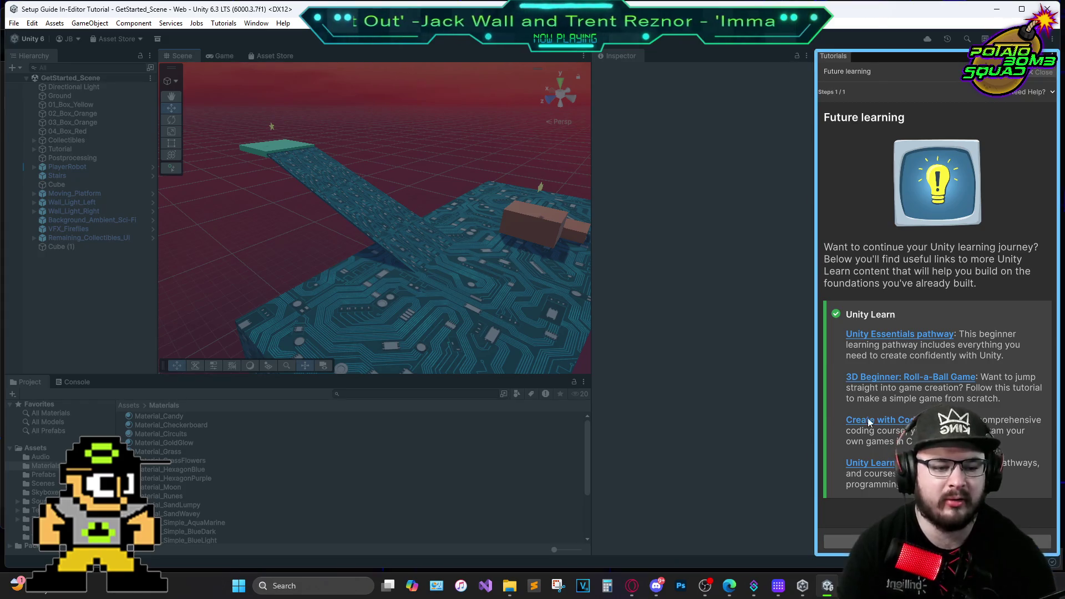
click(1026, 542)
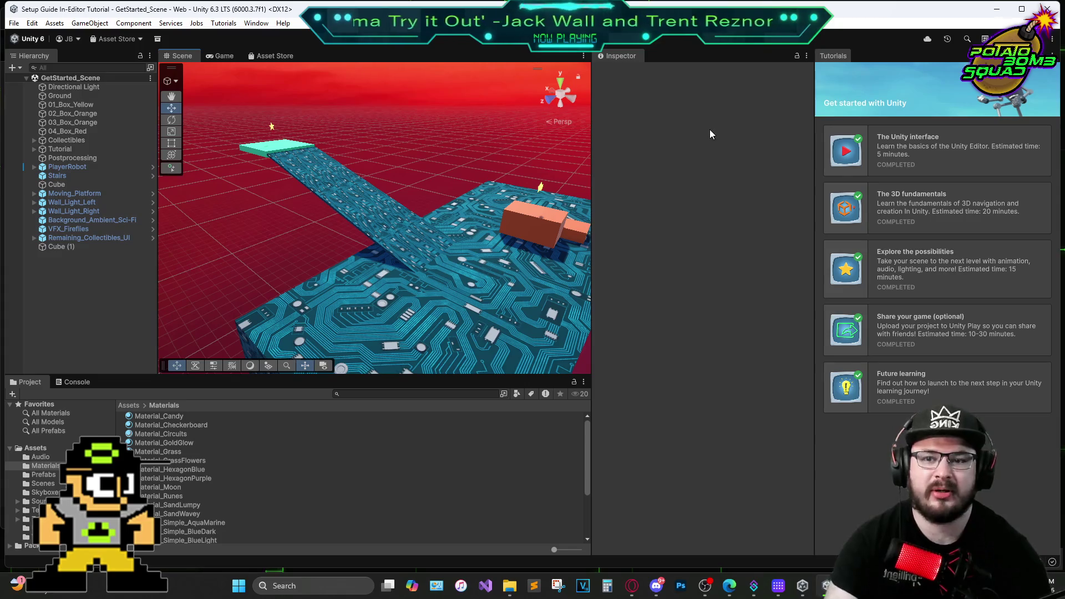
click(1047, 9)
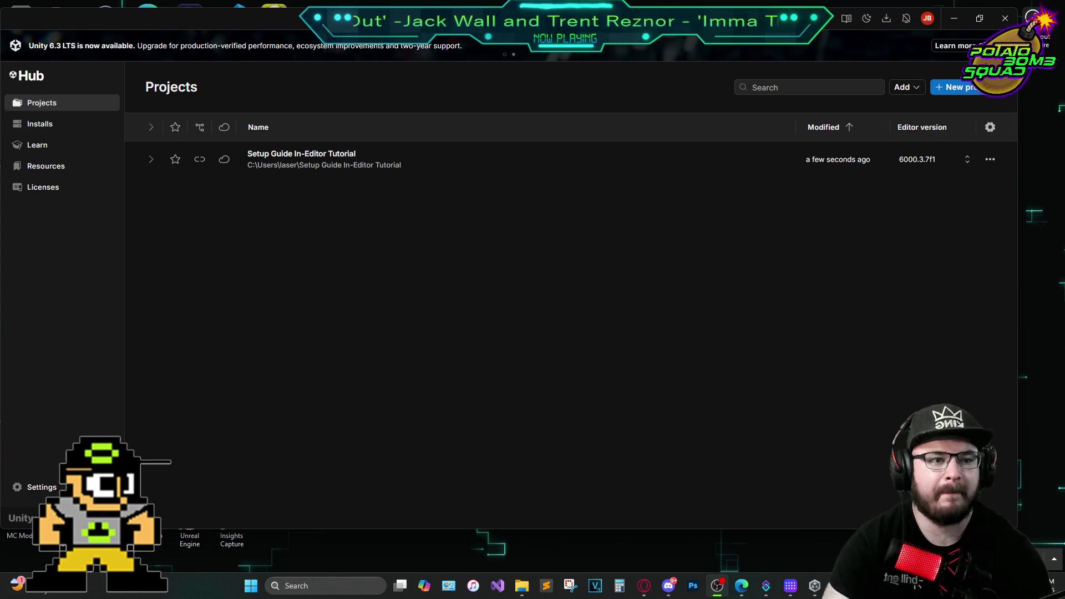
Close Unity Hub and bring the streaming software to the front
click(1005, 21)
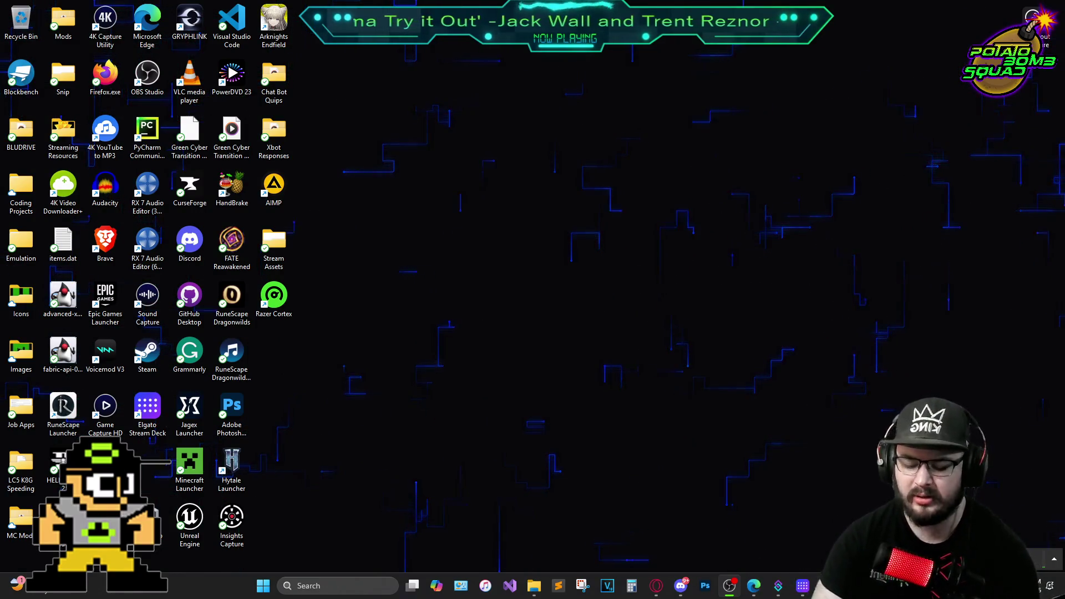
key(alt+Tab)
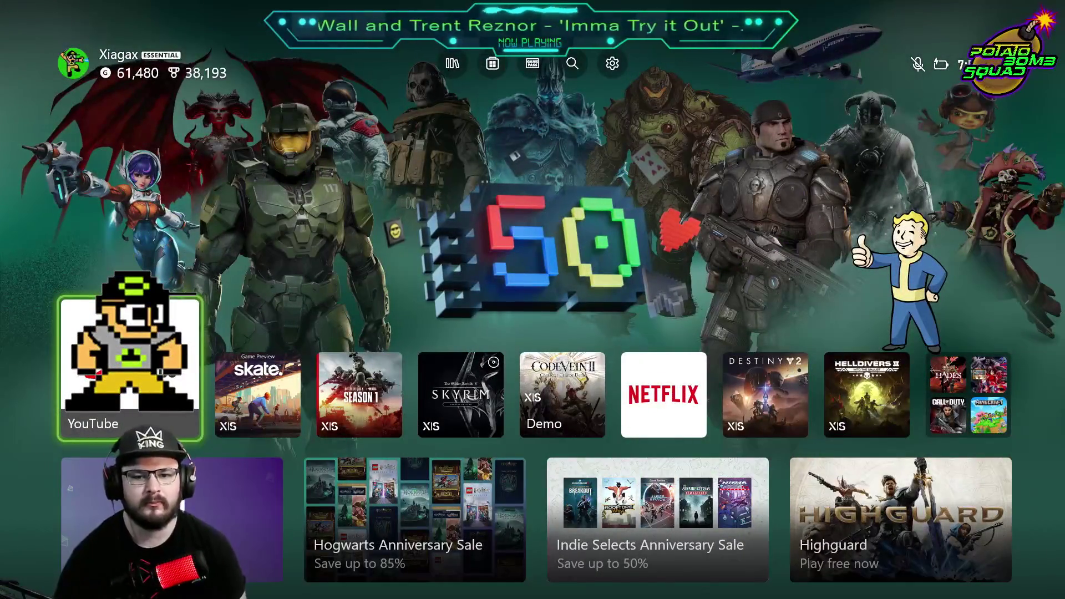
Launch Skyrim from the games row, resume play, and confirm fast travel to Solitude
key(Right)
key(Right)
key(Right)
key(Right)
key(Left)
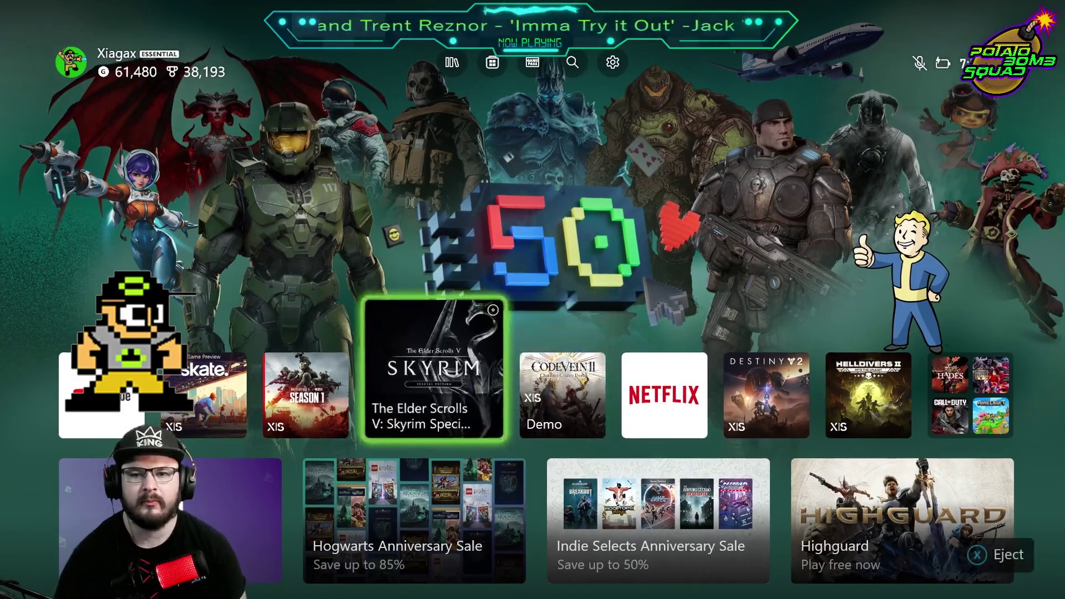
key(Return)
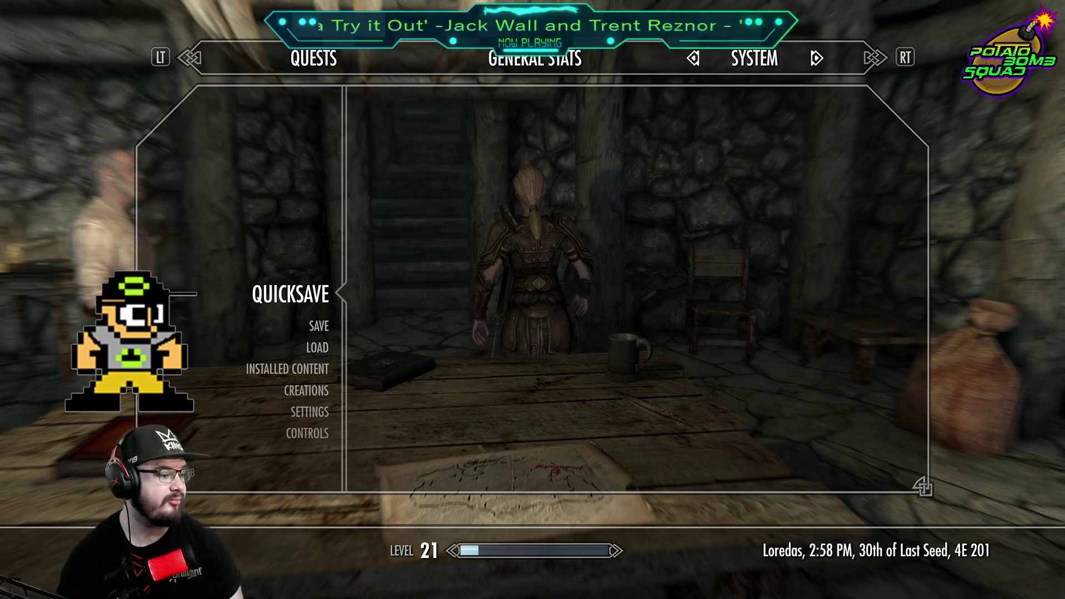
key(Escape)
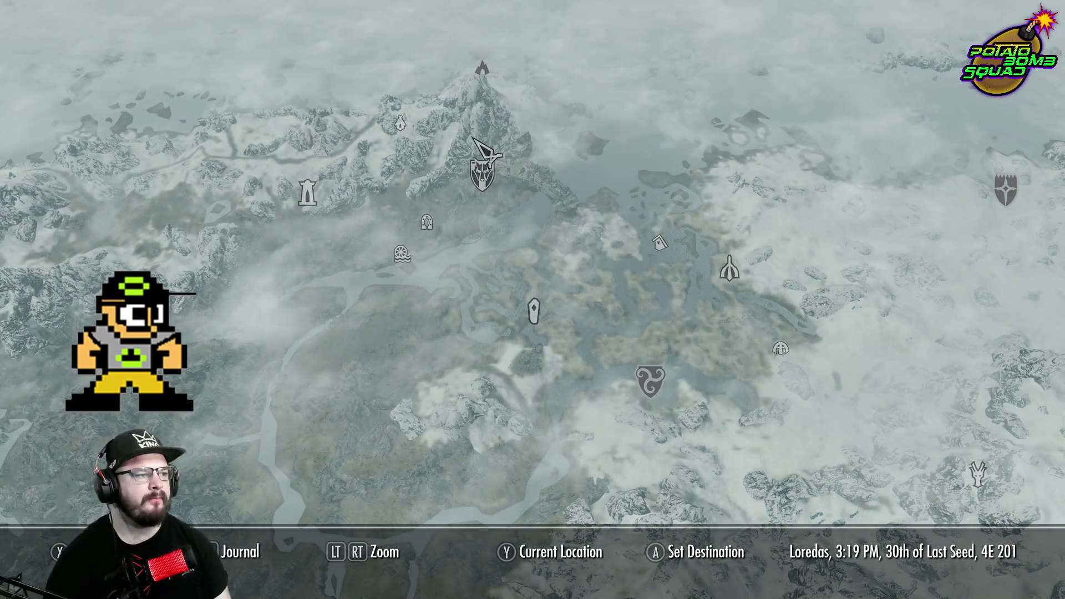
key(Return)
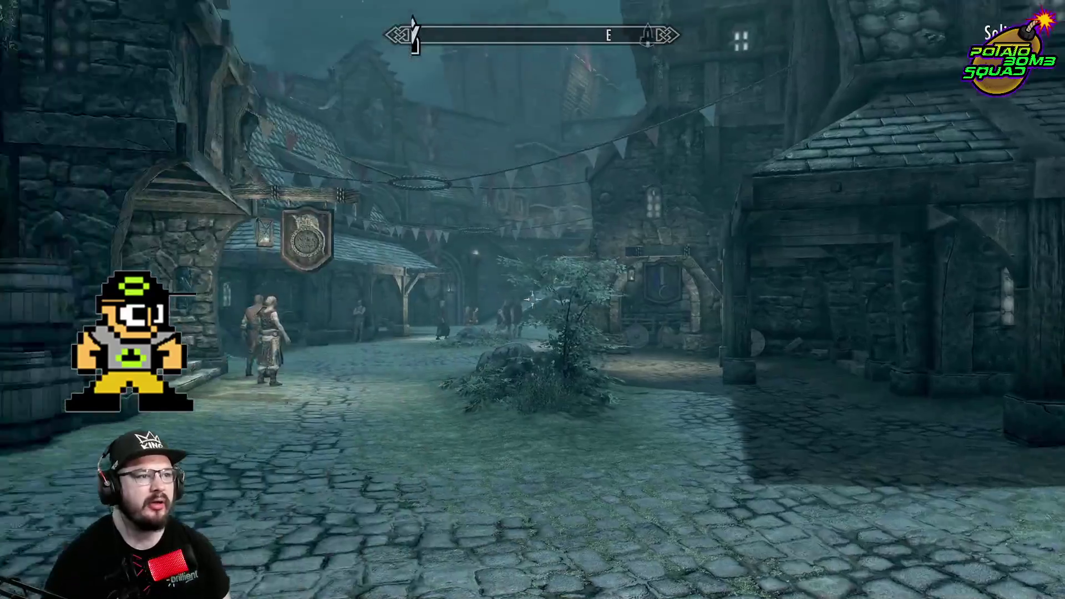
Walk through the archway up to the Argonian guard Jaree-Ra by the stable
mouse_move(533, 300)
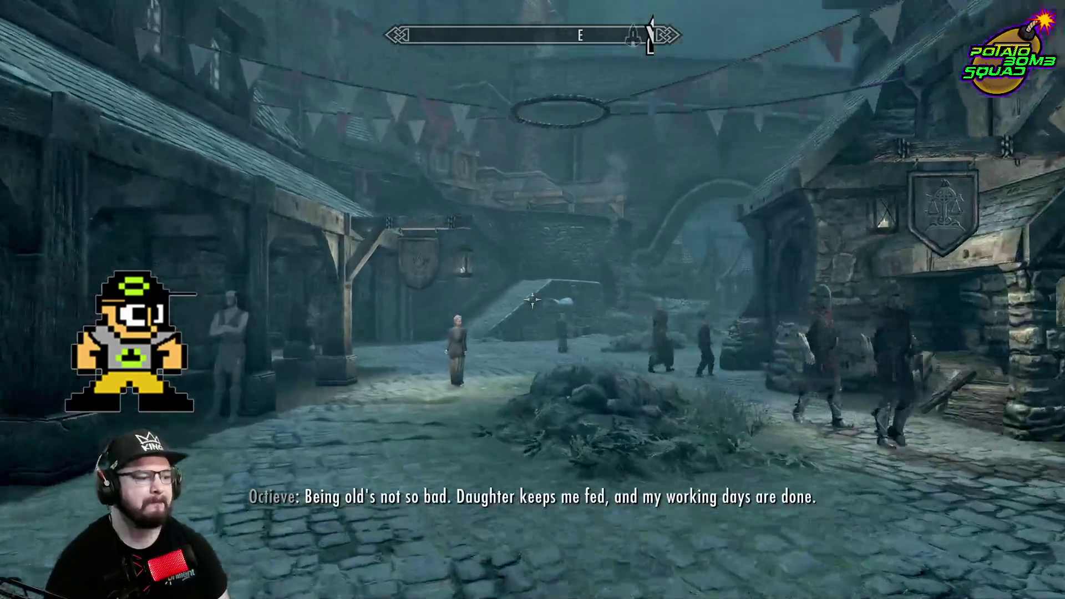
key(w)
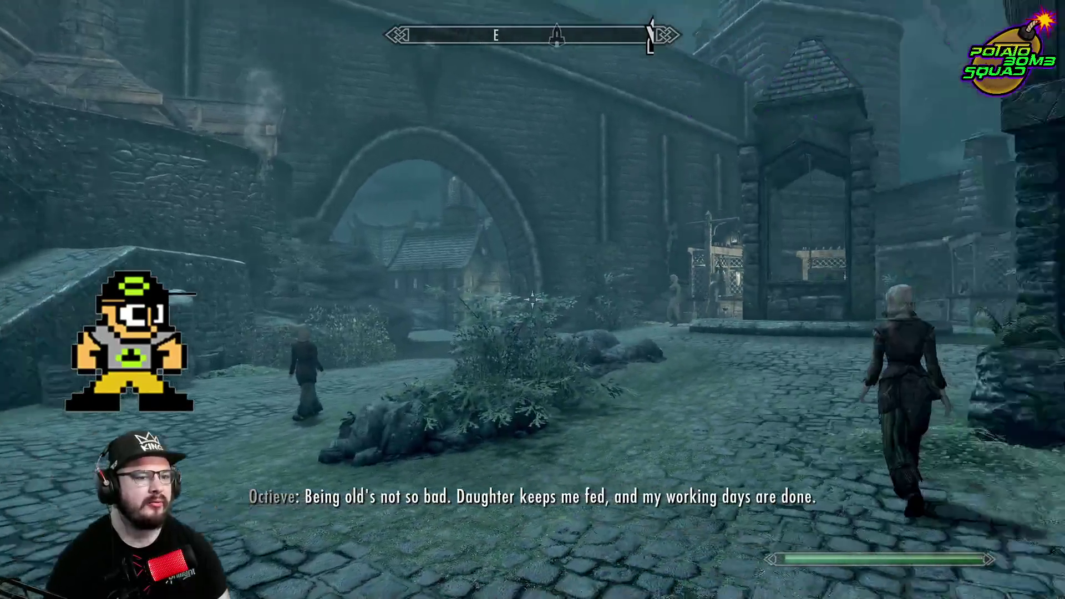
mouse_move(532, 300)
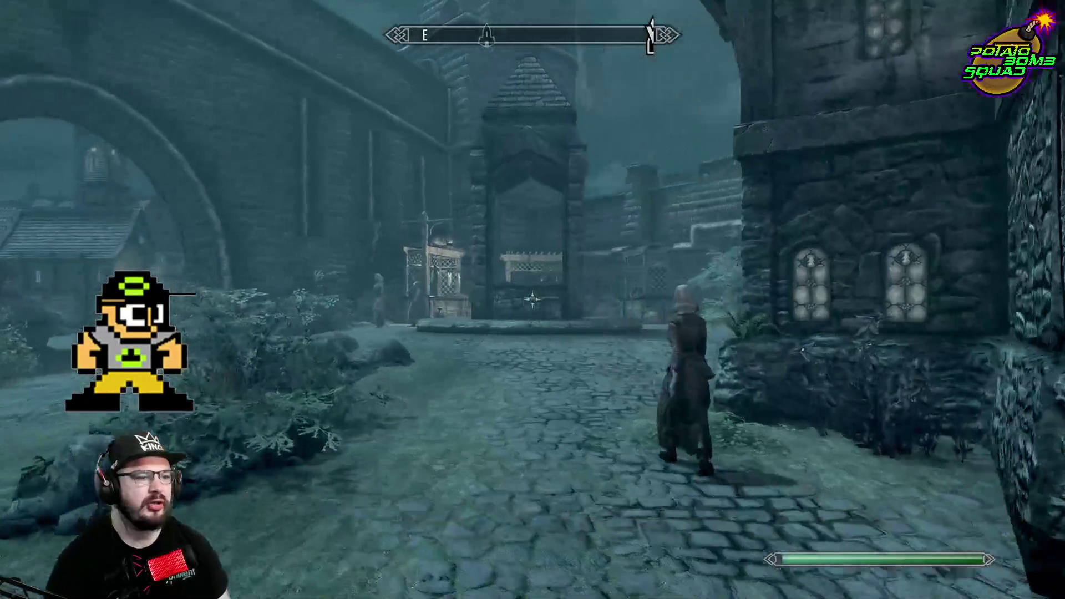
key(w)
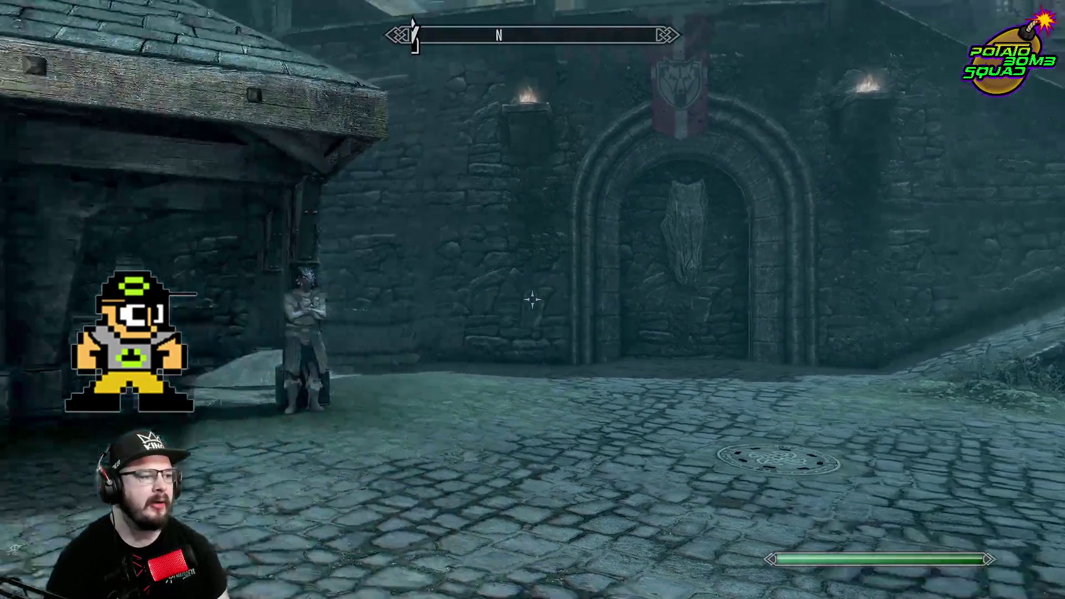
key(w)
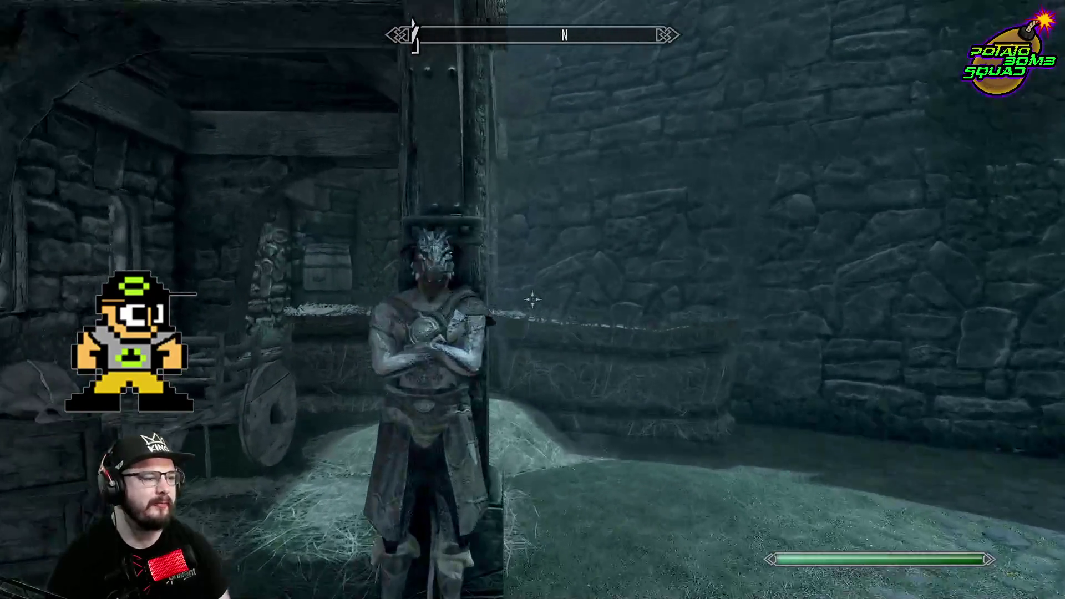
Talk to Jaree-Ra, choose 'I'm listening...' and the lighthouse fire reply, then end the conversation
key(e)
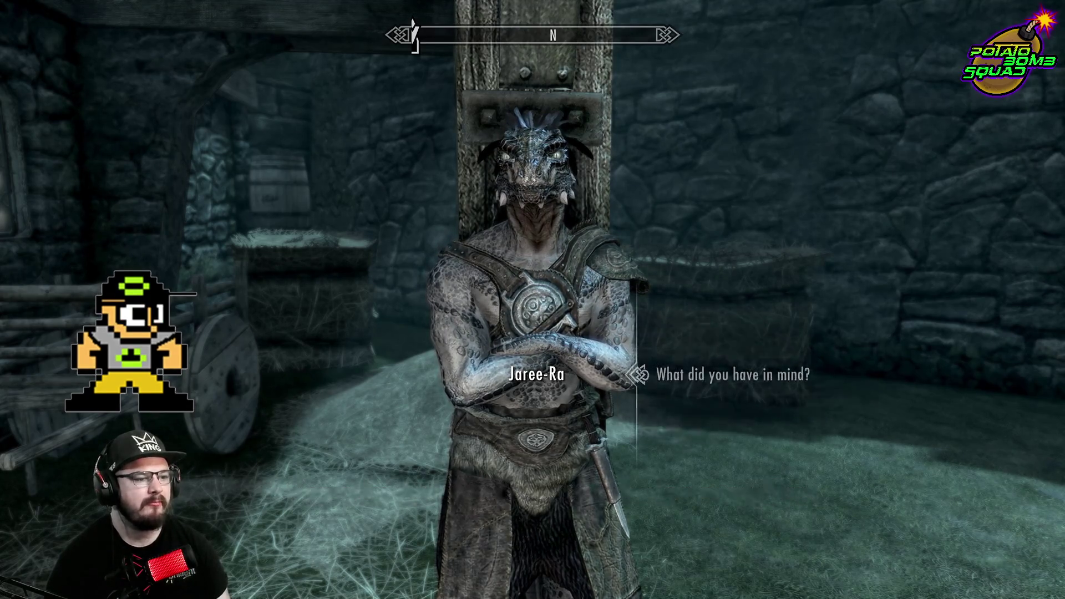
key(e)
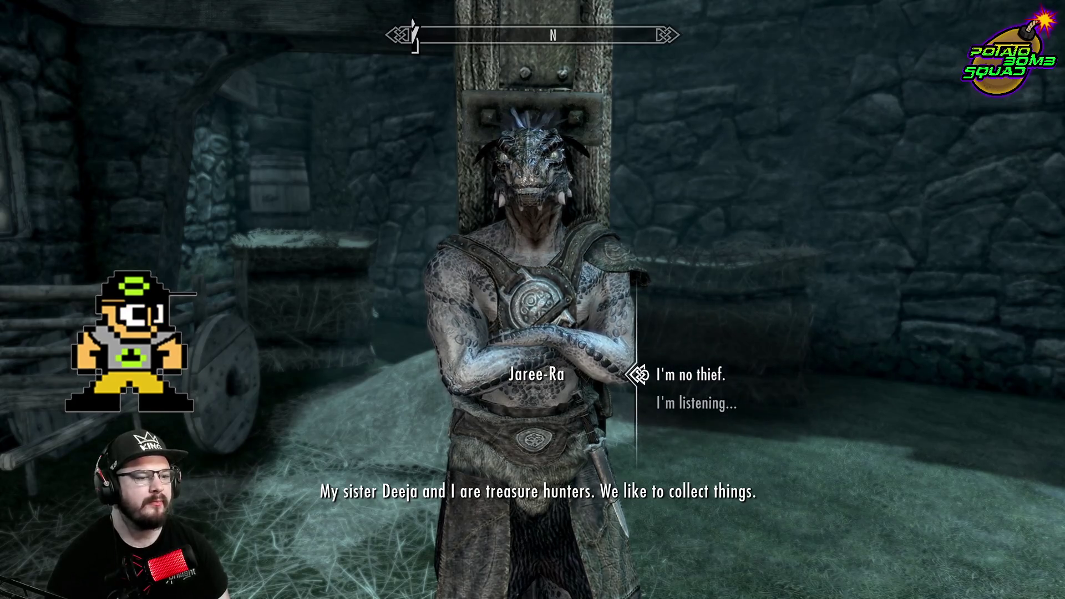
key(Down)
key(e)
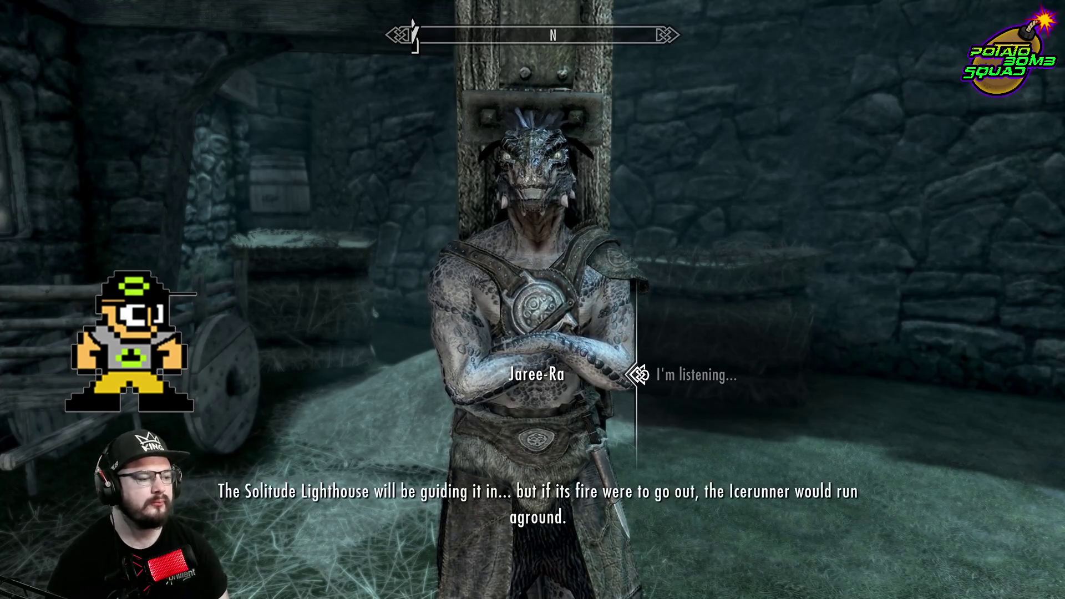
key(e)
key(e)
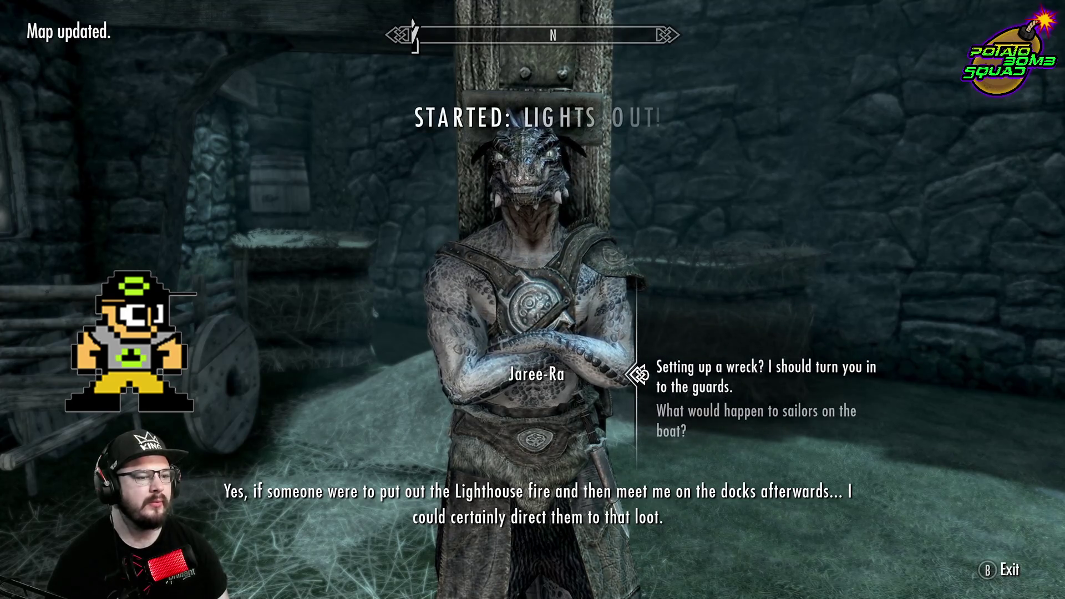
key(Tab)
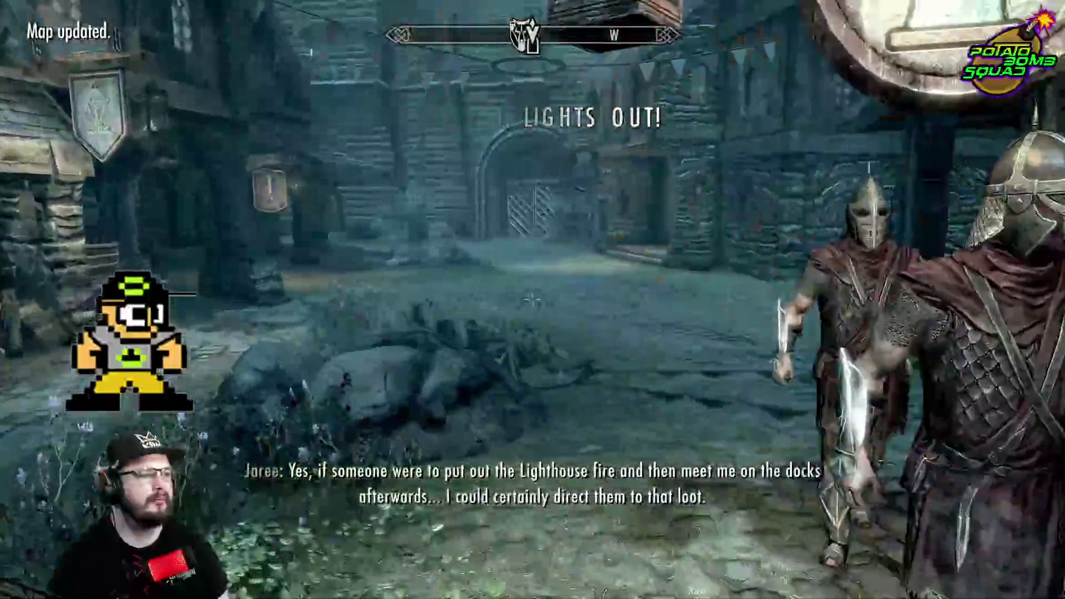
Walk up to the studded city gate and leave Solitude
key(w)
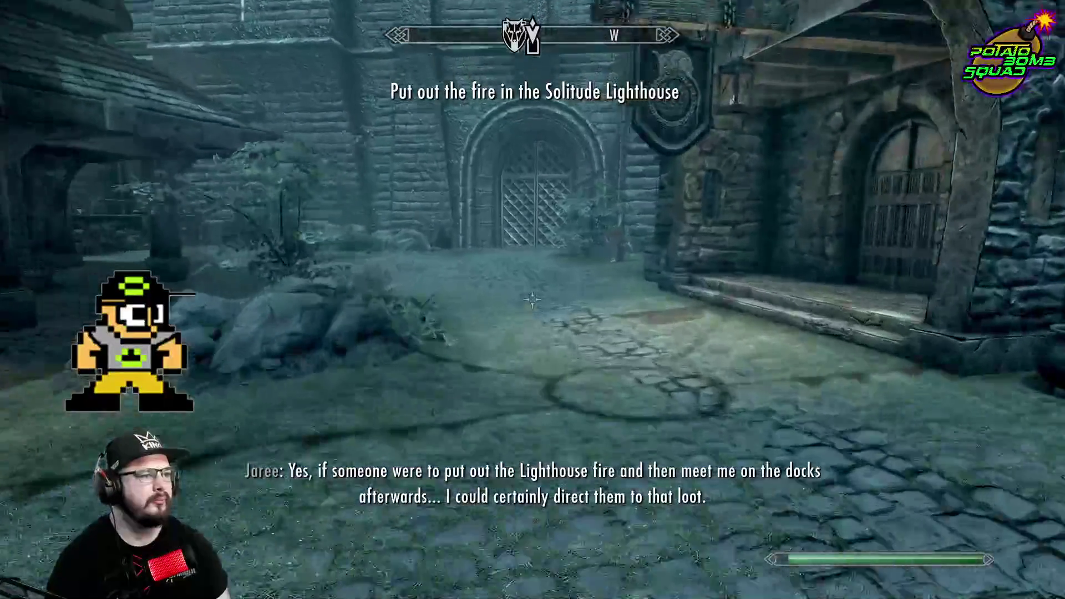
key(w)
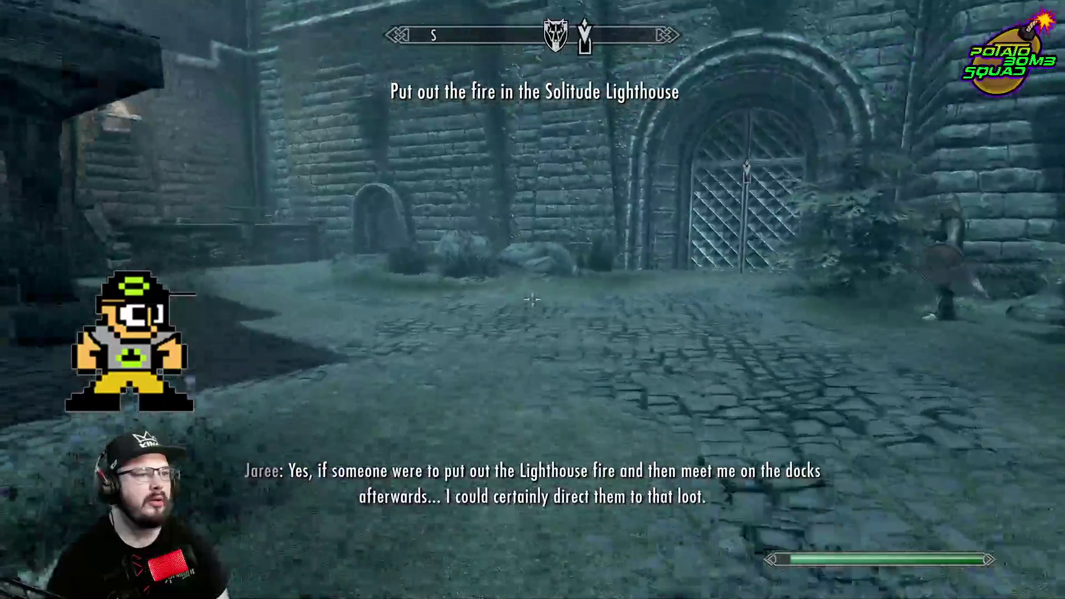
key(w)
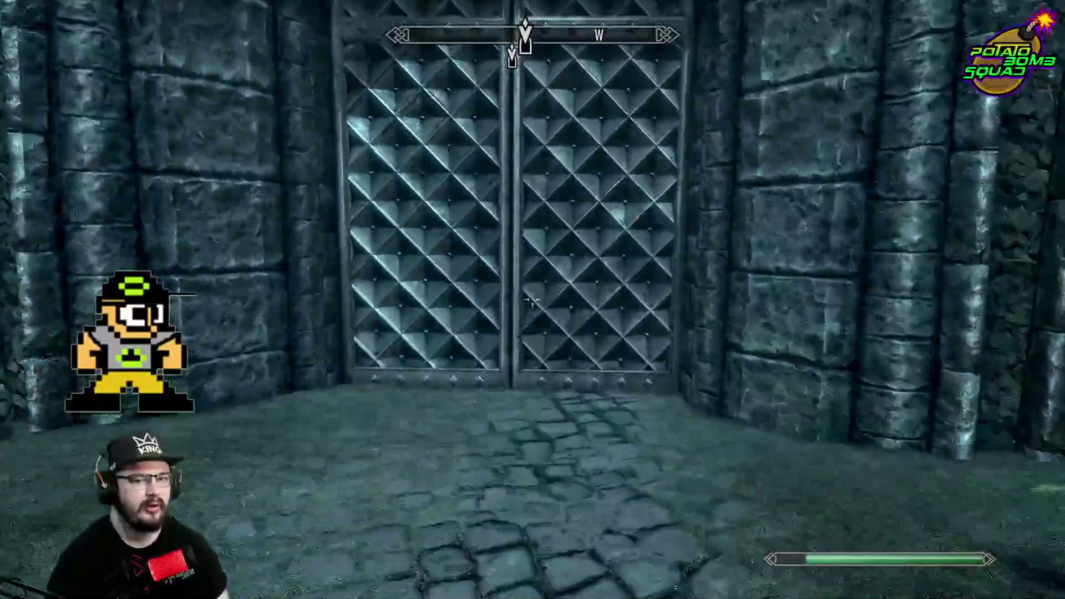
key(w)
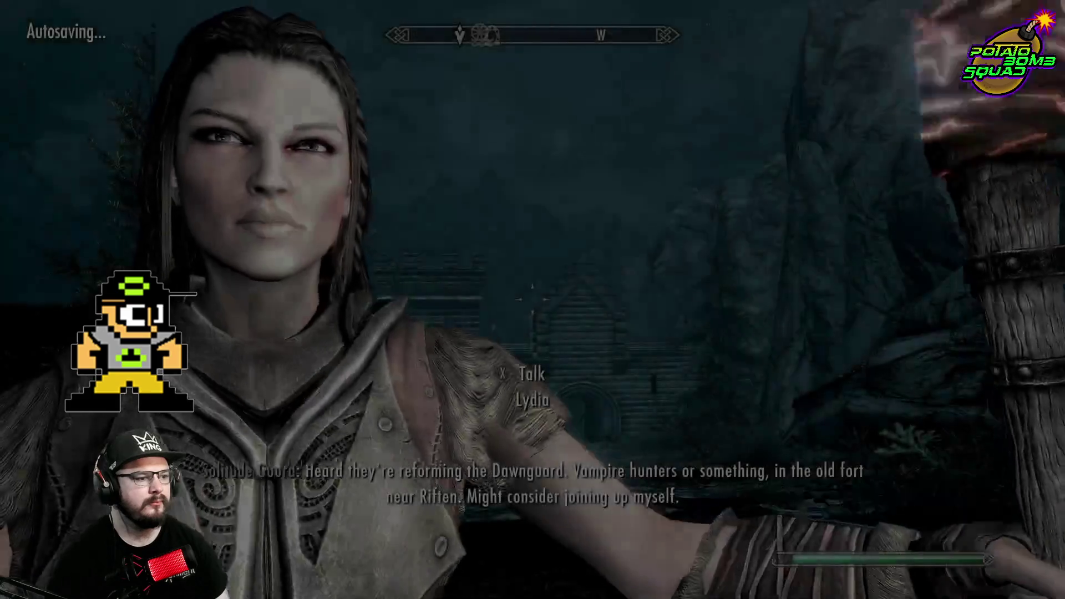
Follow the fort wall through the forest undergrowth onto the stone forest path
key(w)
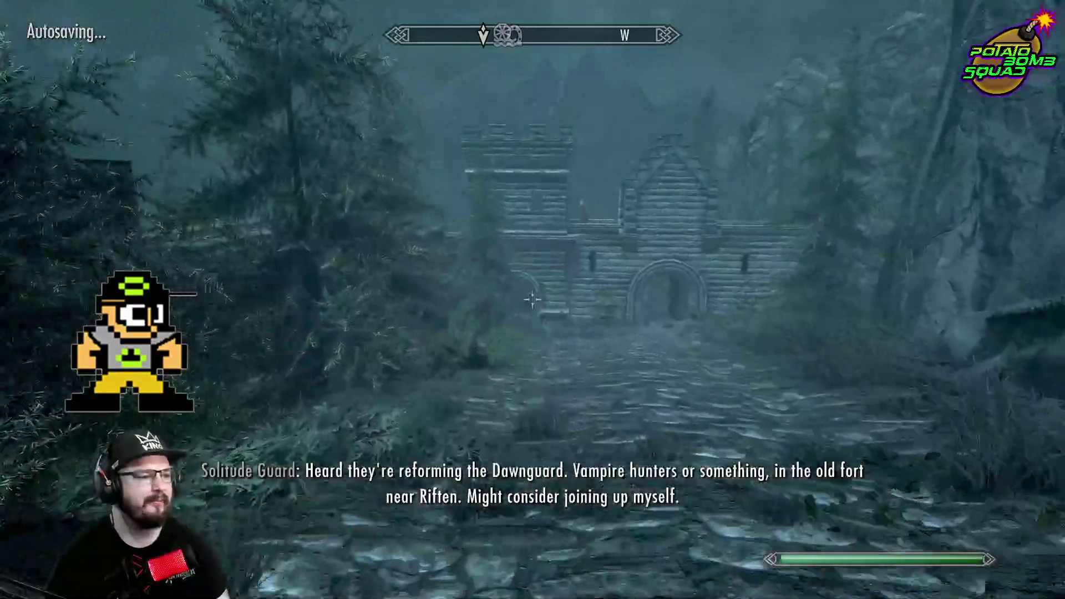
key(w)
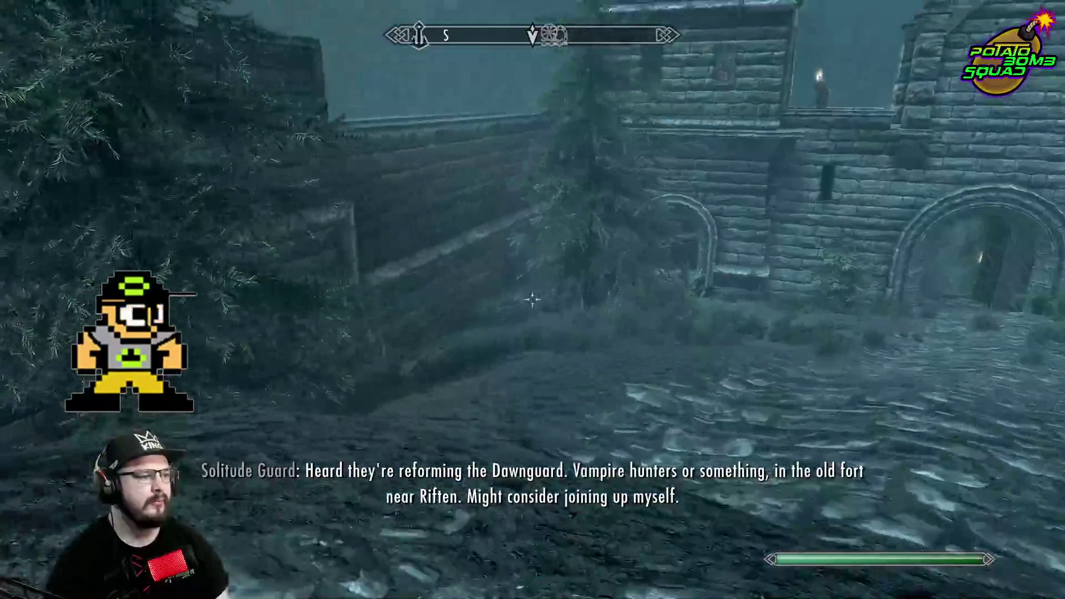
key(w)
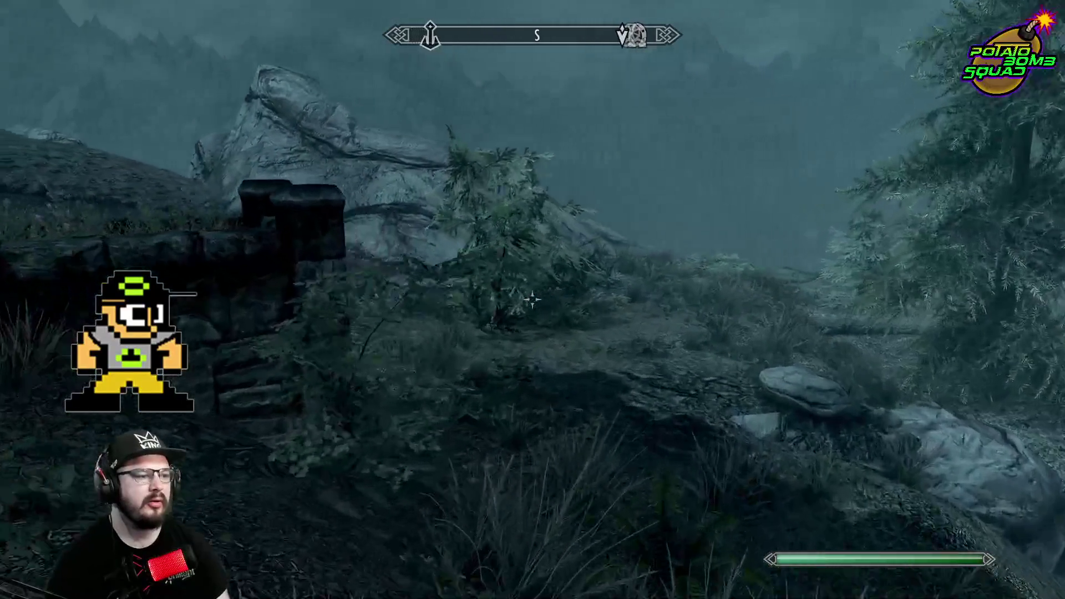
key(w)
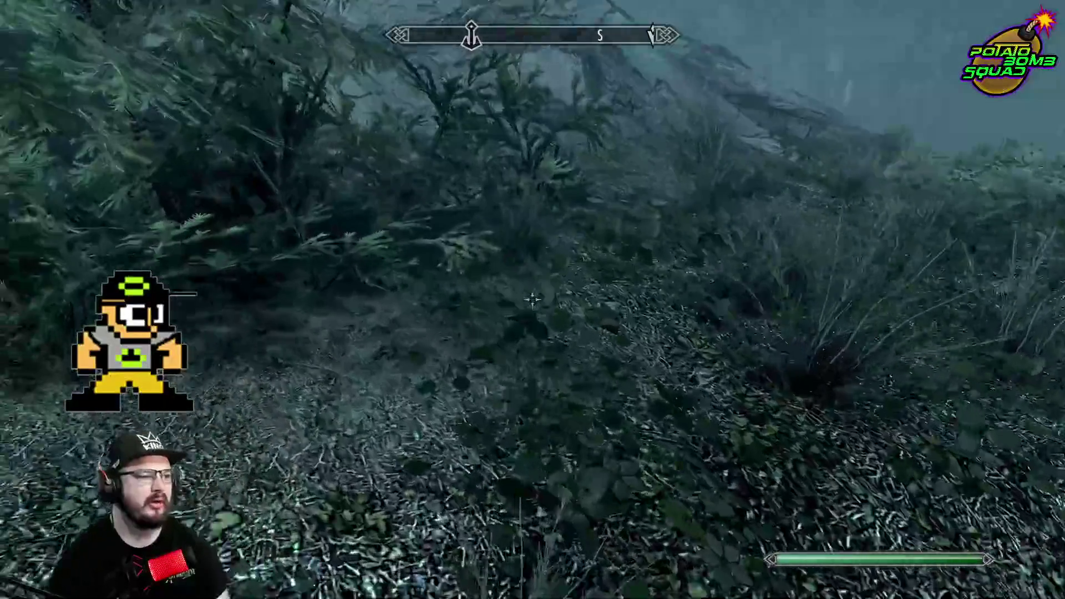
key(w)
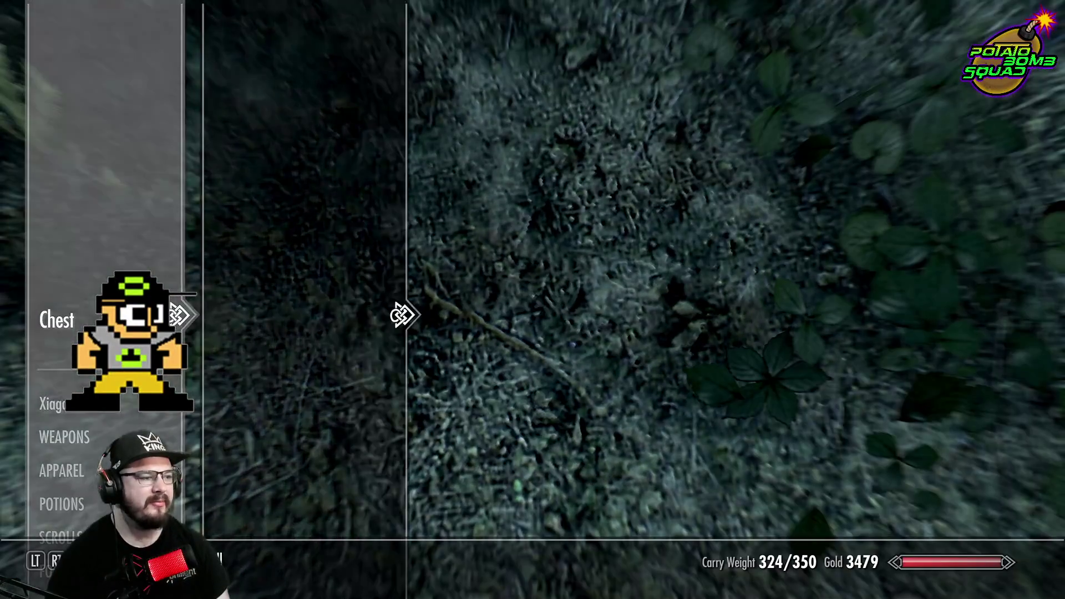
key(w)
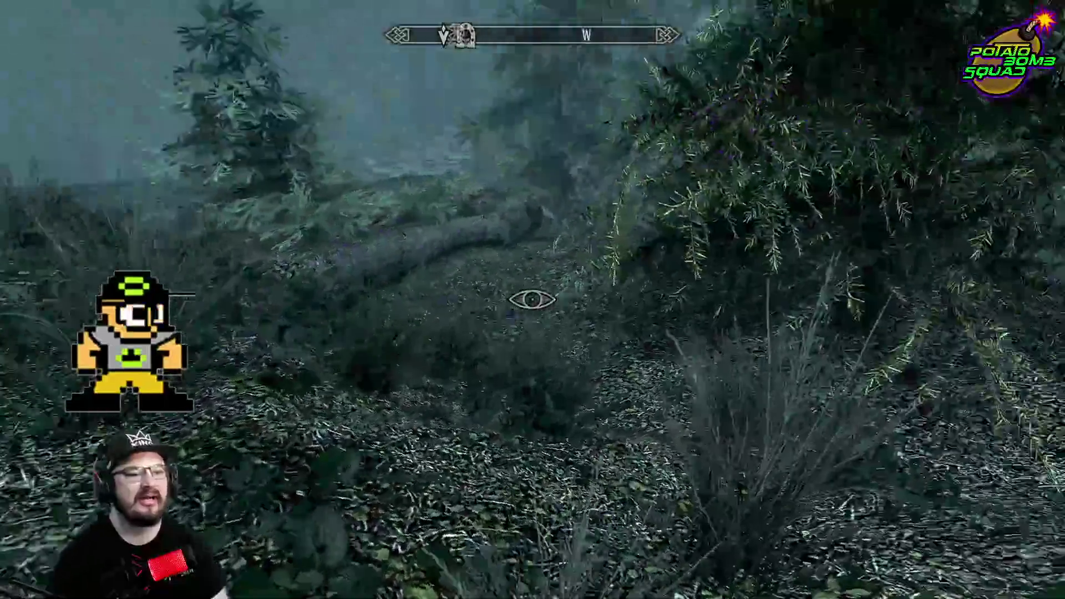
key(w)
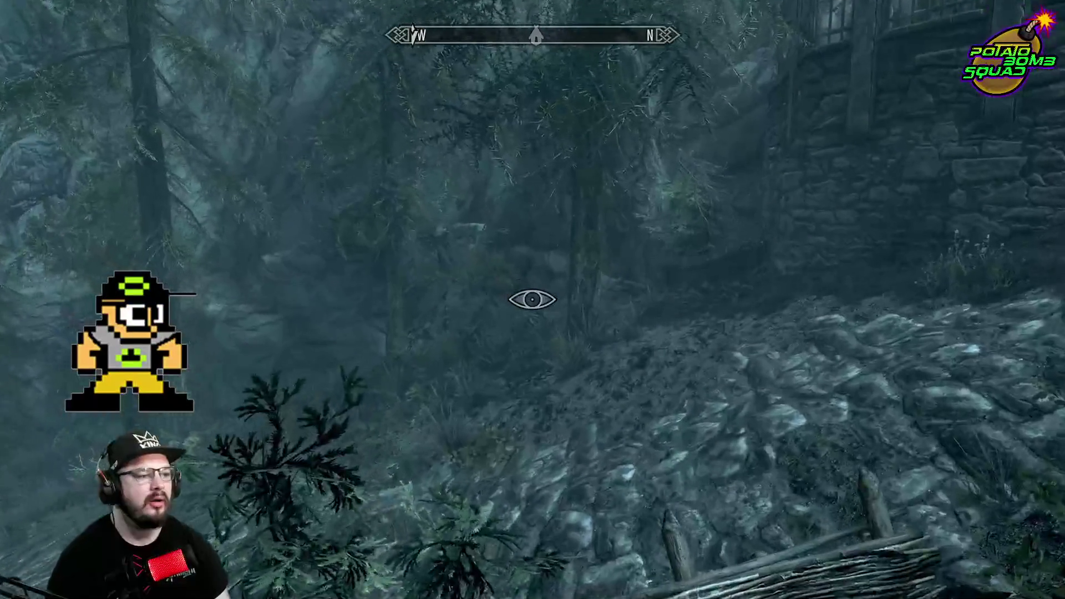
key(ctrl)
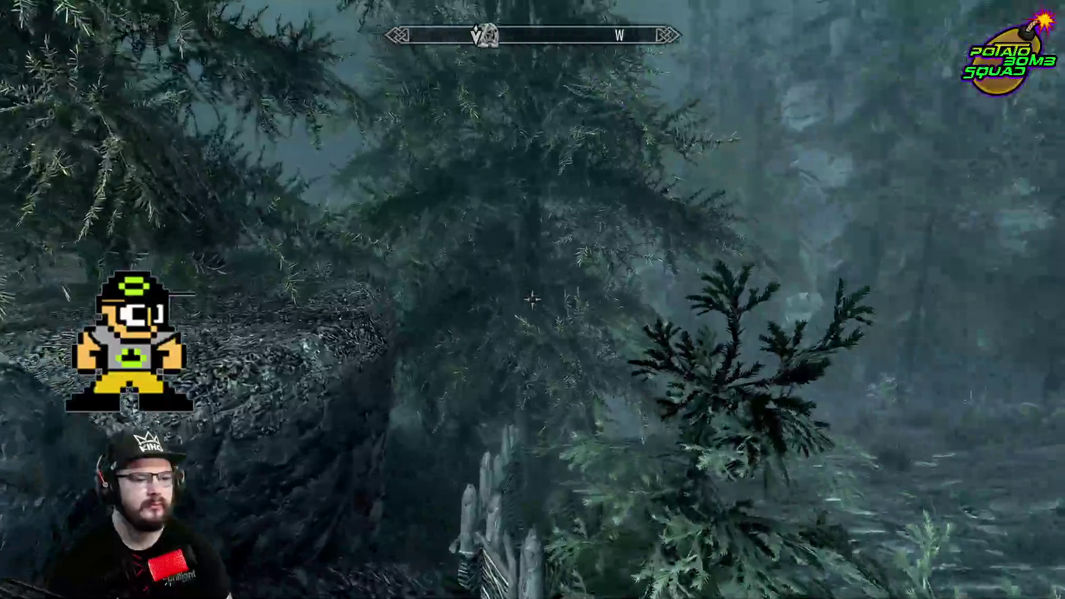
key(w)
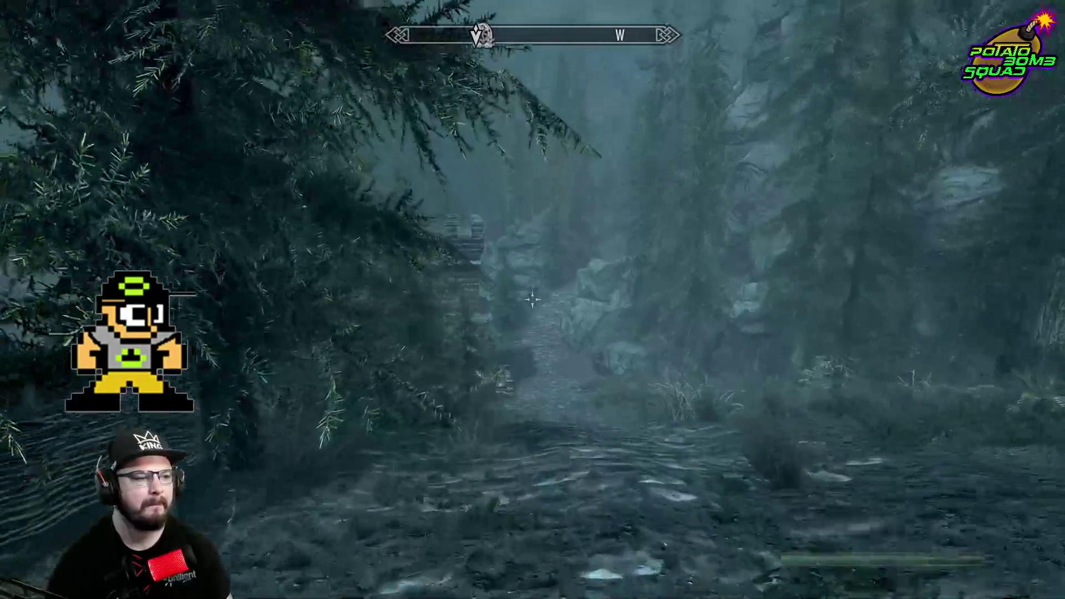
Dismiss the wait prompt and bring up the system menu at the full save option
key(Escape)
key(Escape)
key(t)
key(Escape)
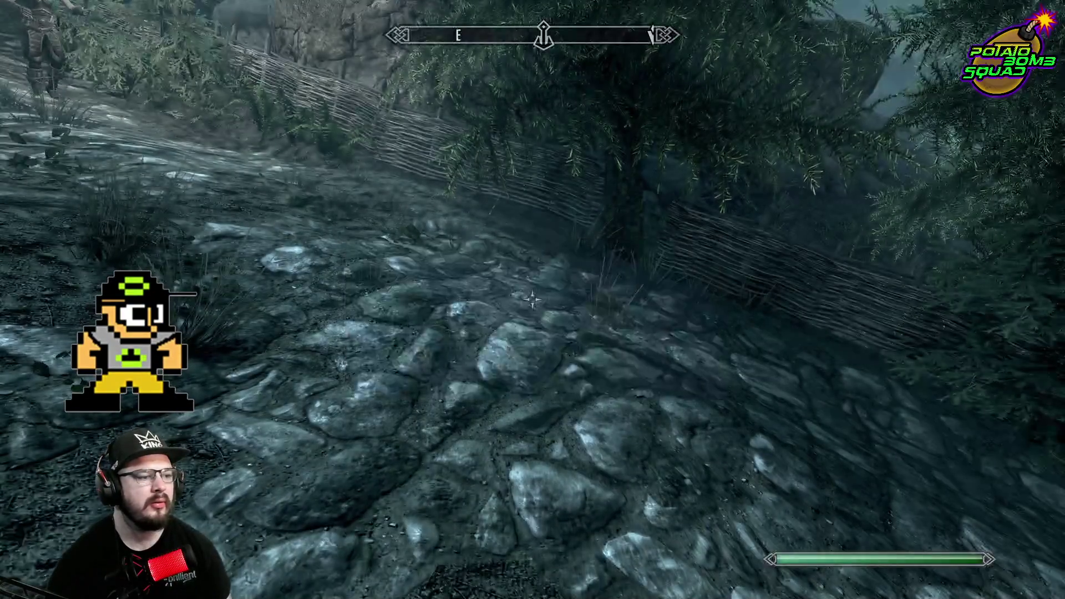
key(Escape)
key(Down)
key(Escape)
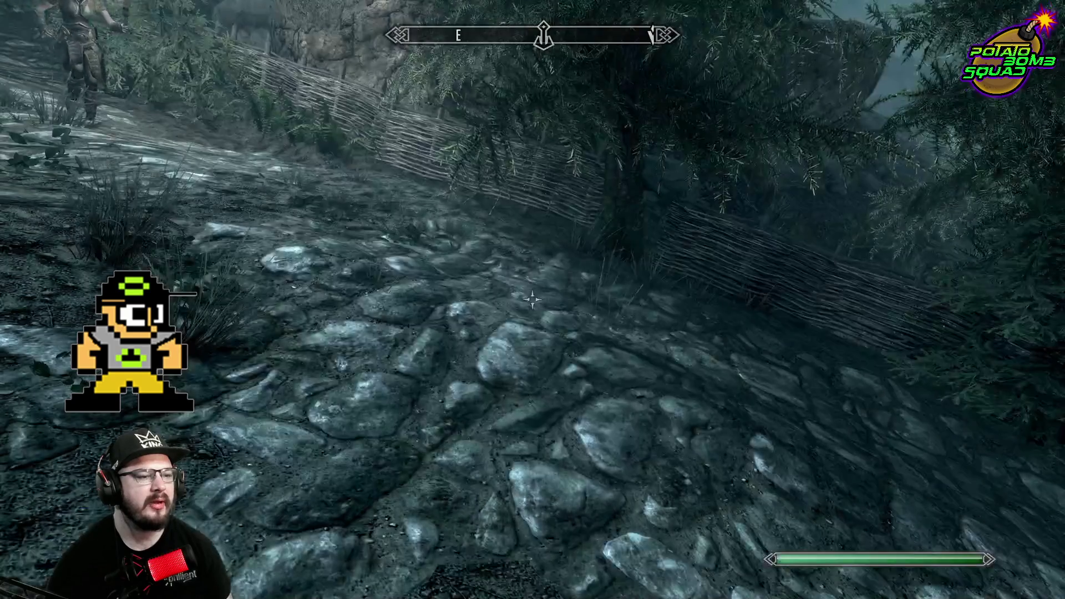
key(t)
key(Escape)
key(Escape)
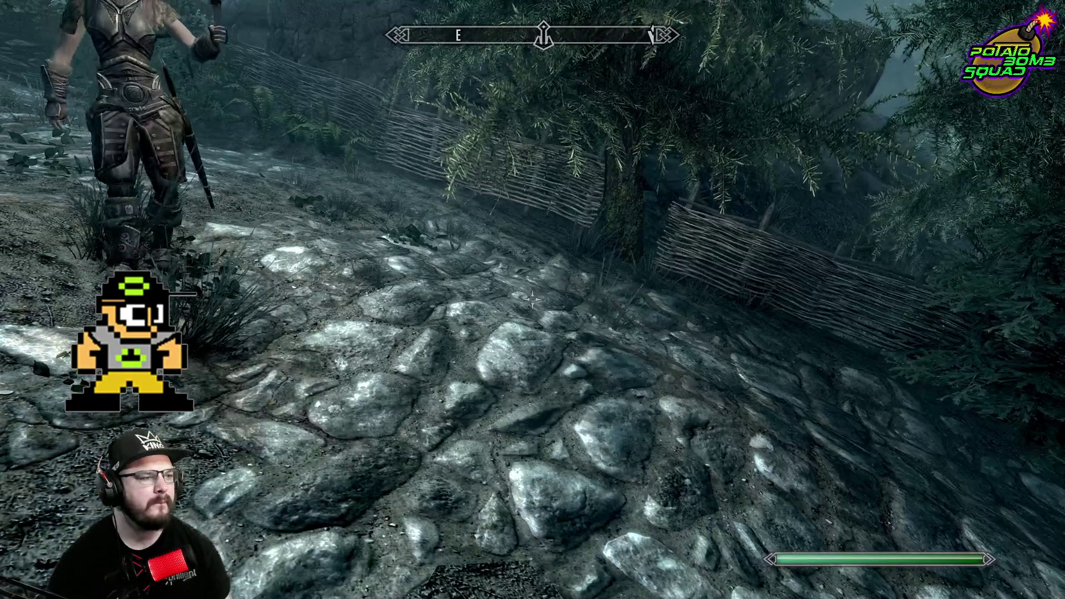
Place a custom destination marker on Solitude Lighthouse, pan south, then close the map
key(Down)
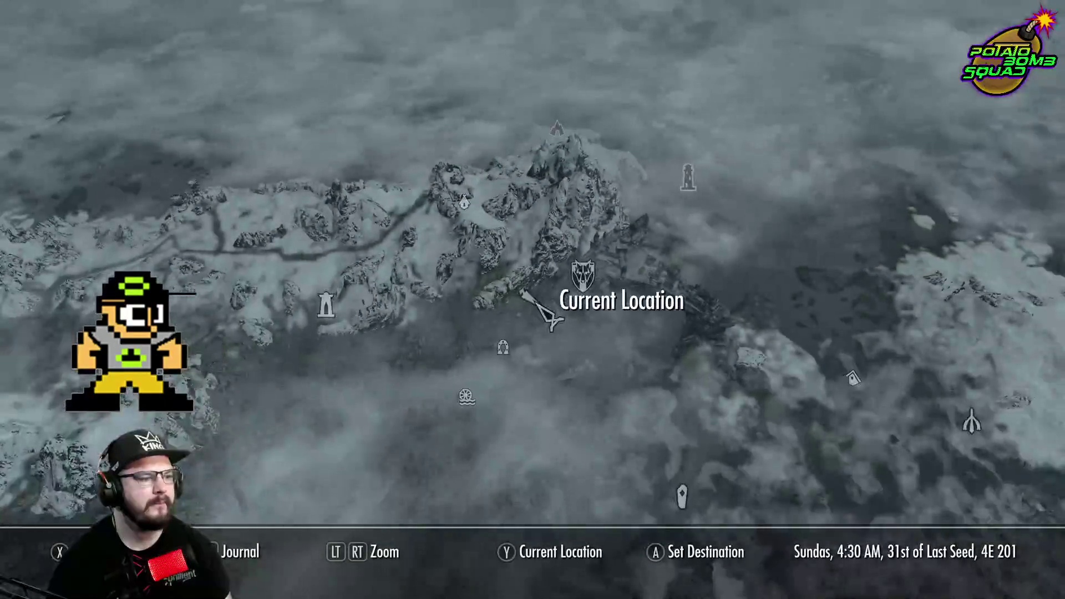
click(689, 192)
key(Return)
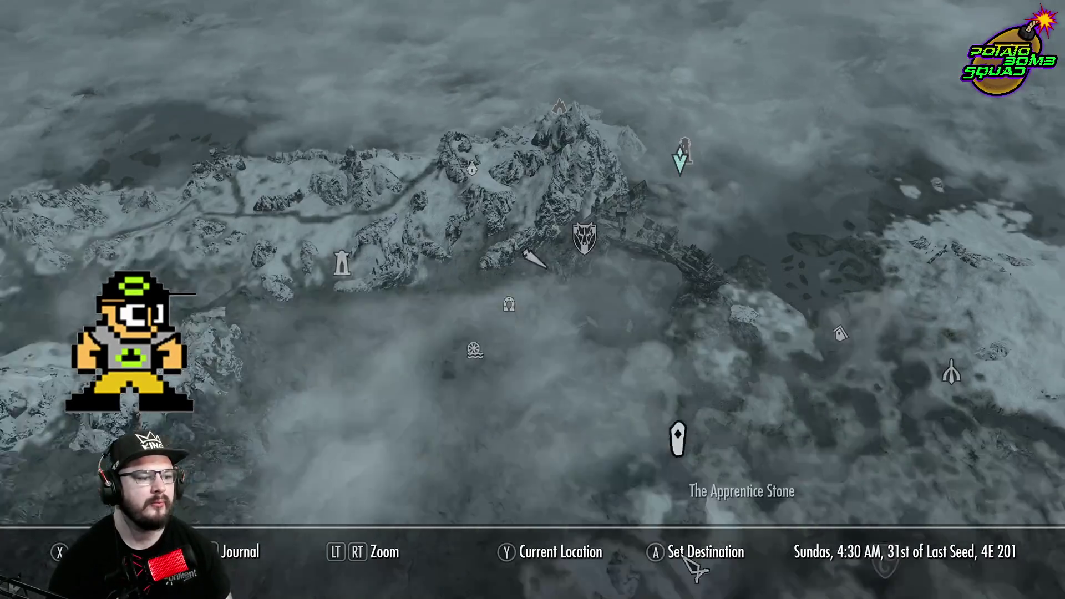
key(s)
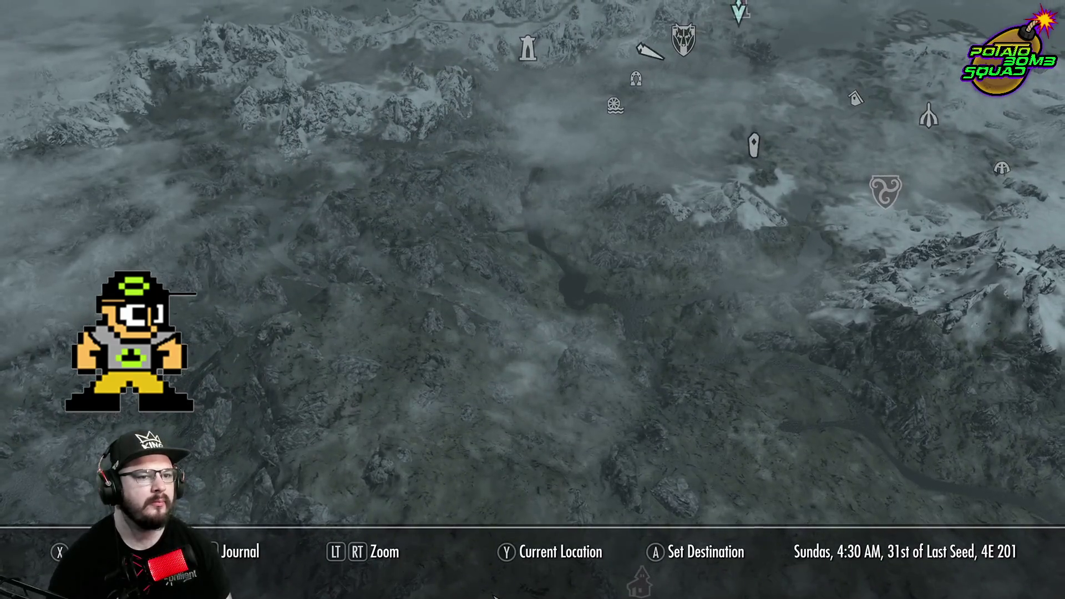
key(s)
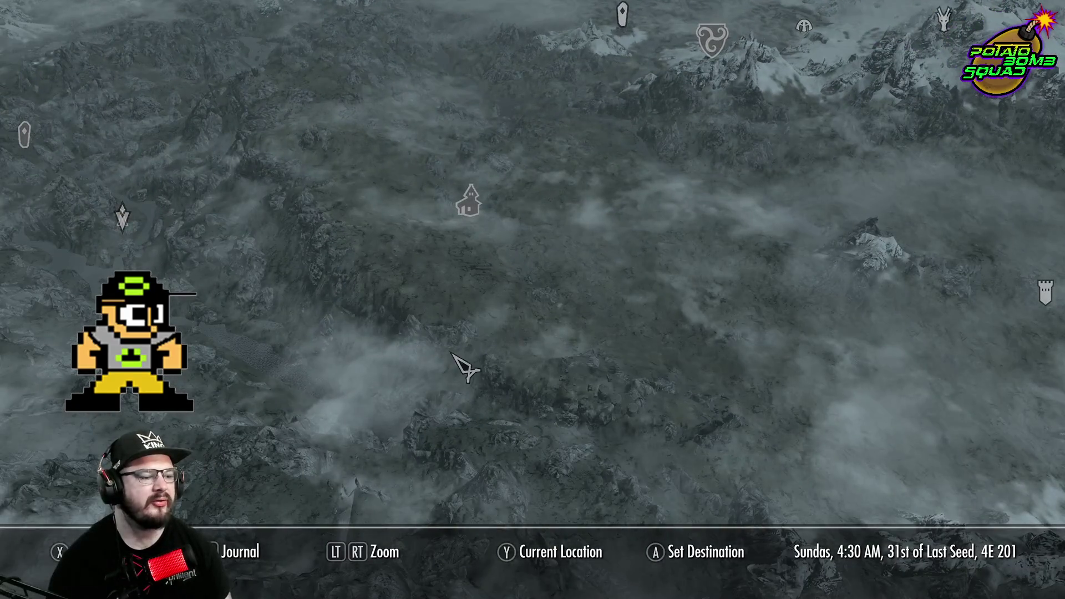
key(Tab)
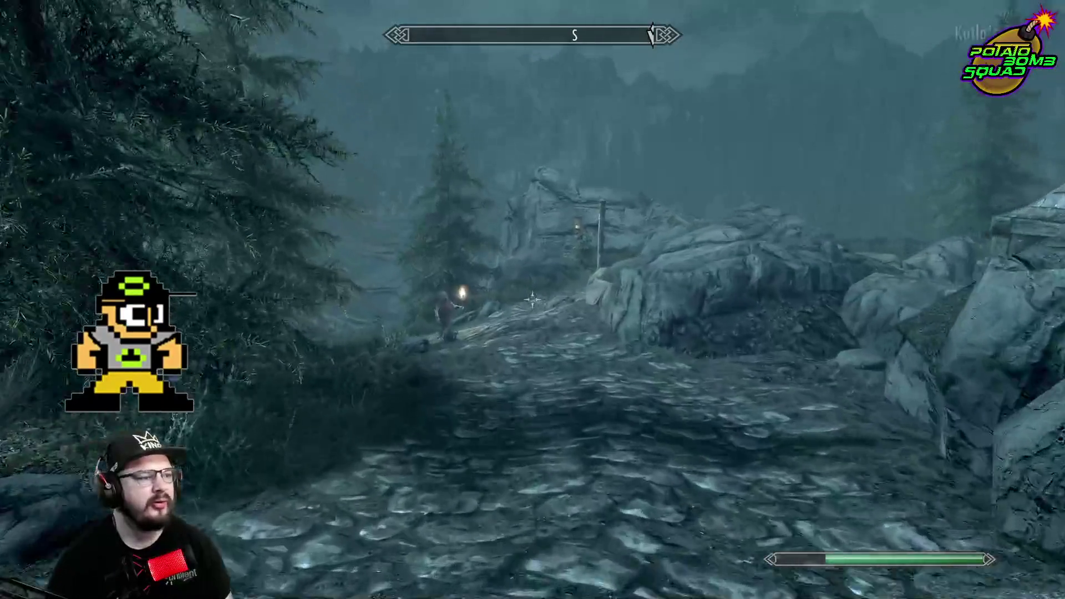
Harvest the thistle branch beside the road
key(e)
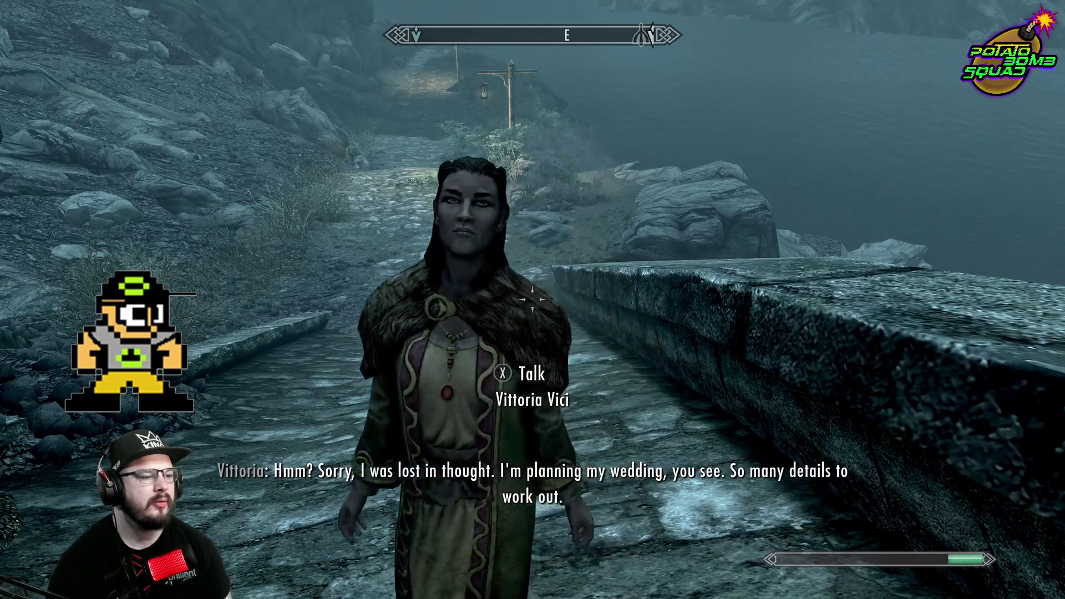
Walk the stone path past the lamp posts to the cliff door, then turn back
key(w)
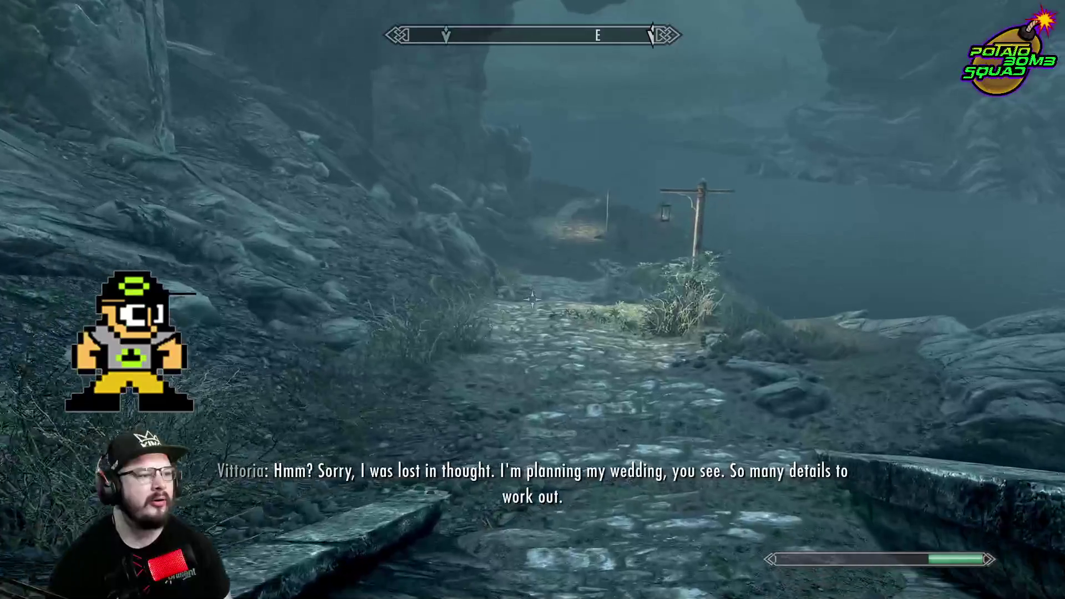
key(w)
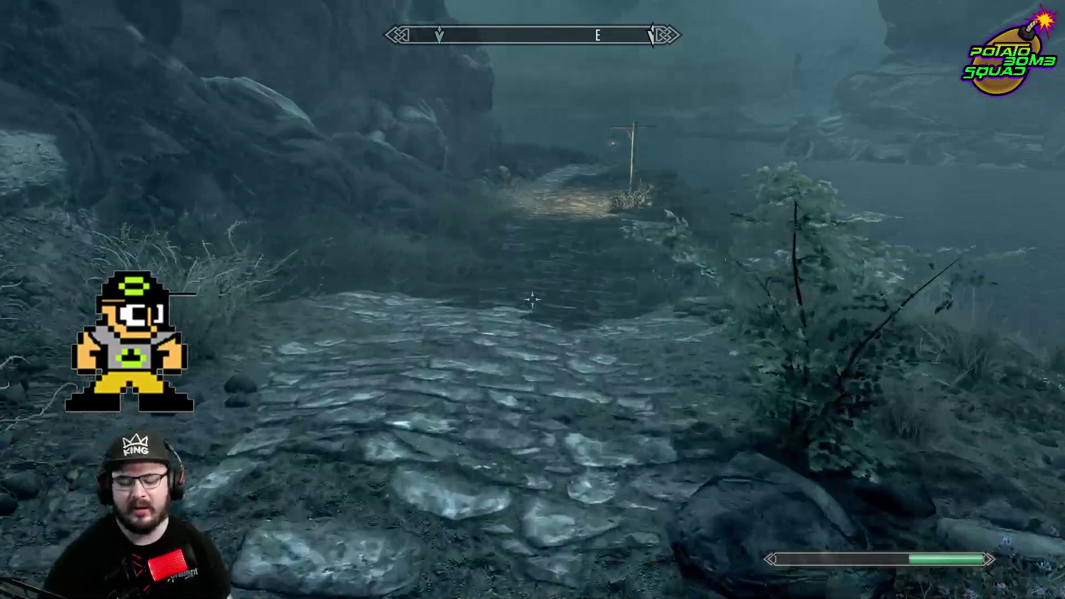
key(w)
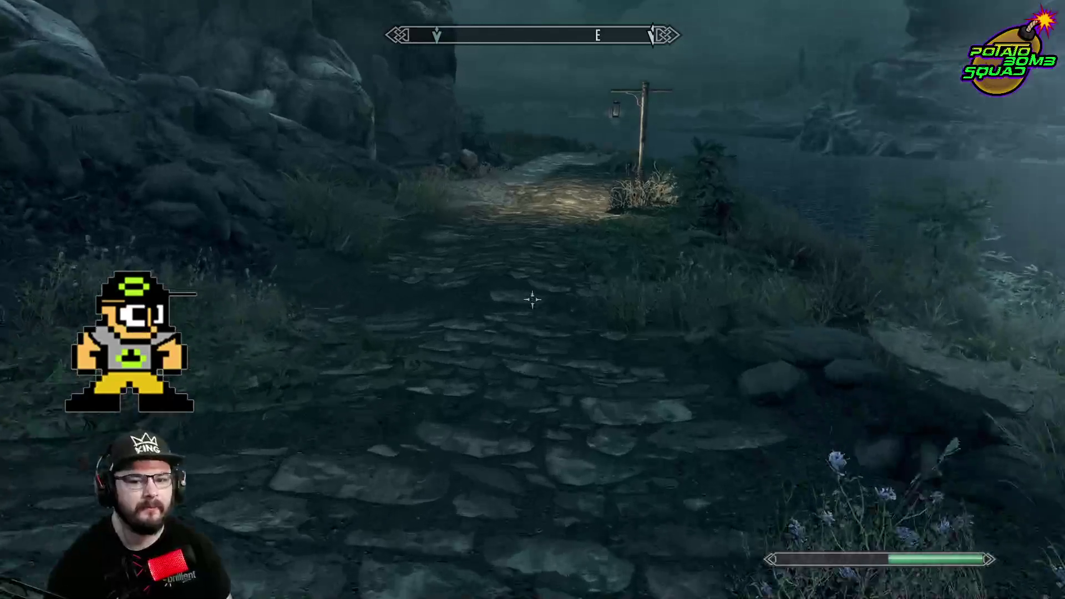
key(w)
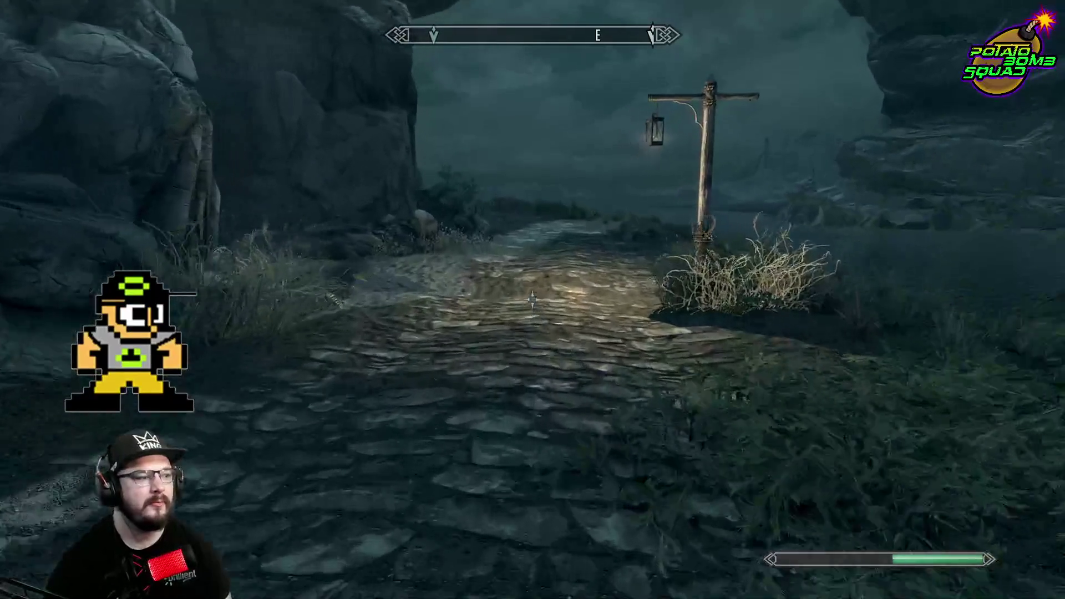
key(w)
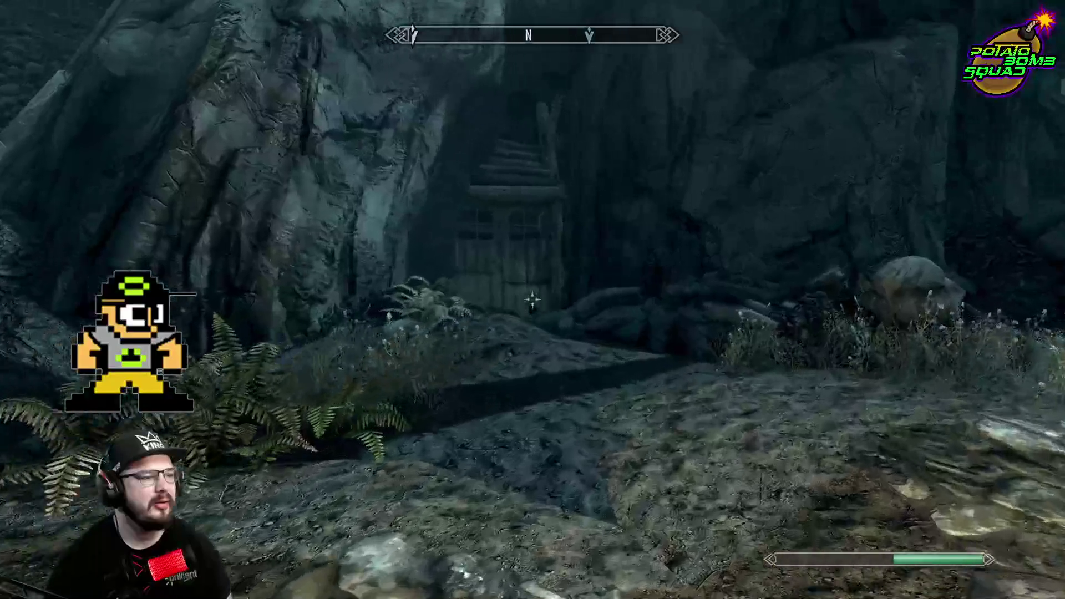
key(w)
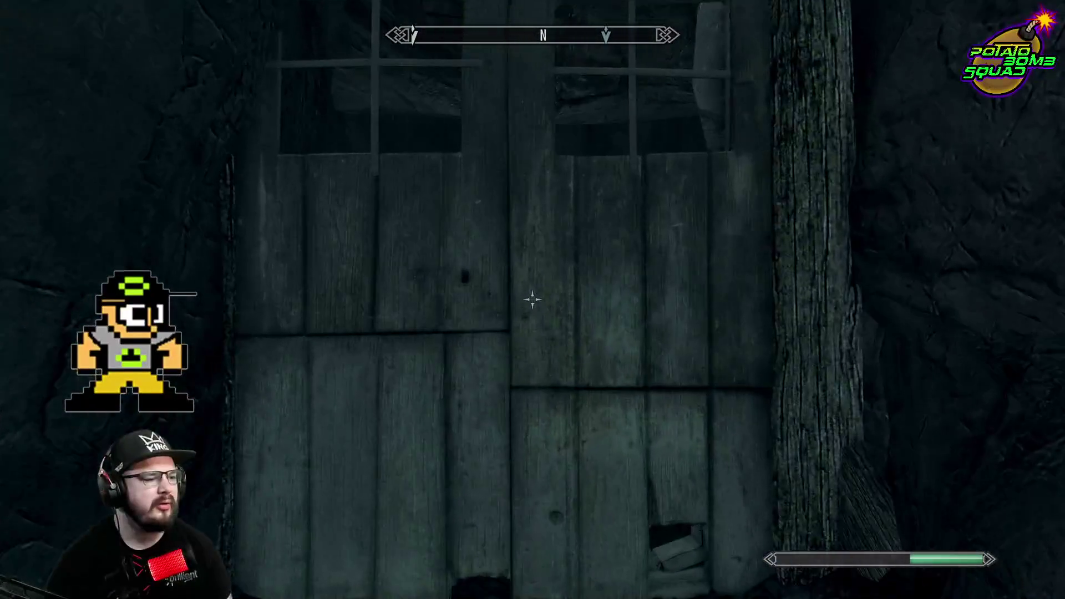
key(s)
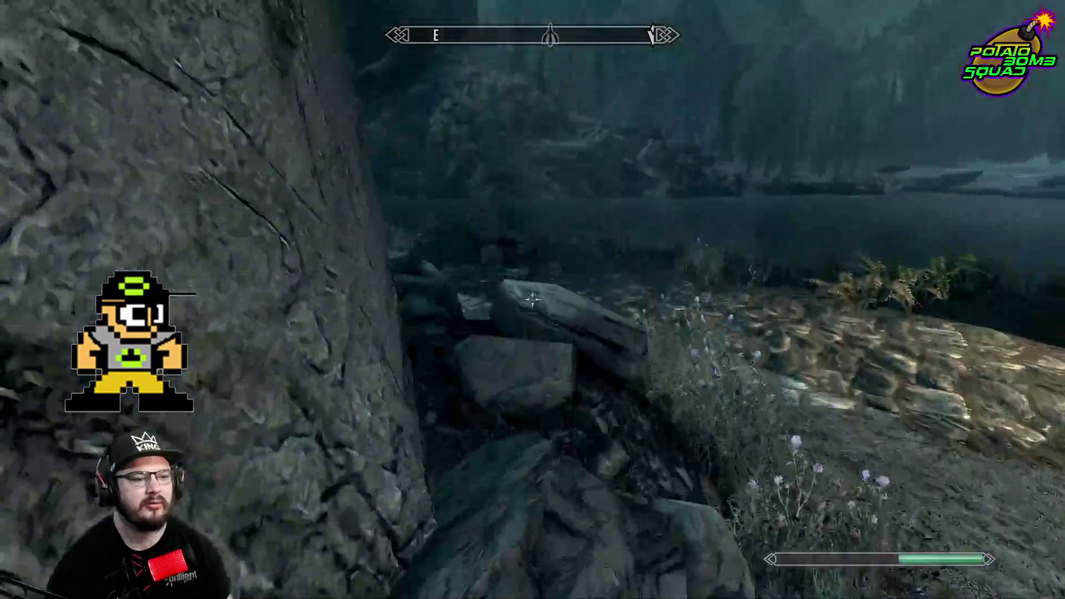
Continue along the path into the trees, harvest two thistle branches, and open the map
mouse_move(532, 300)
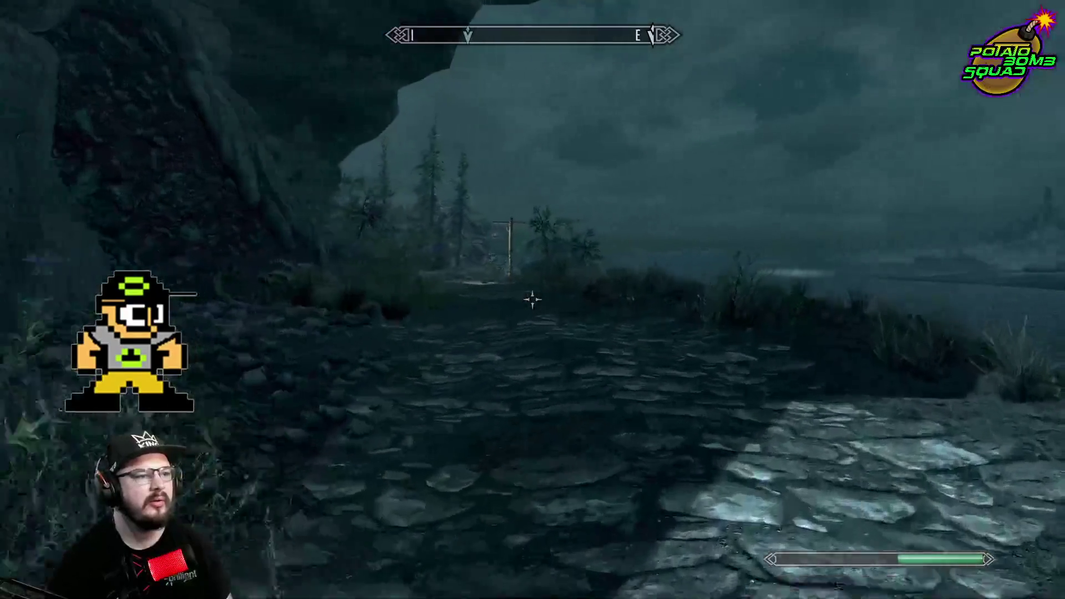
key(w)
key(w)
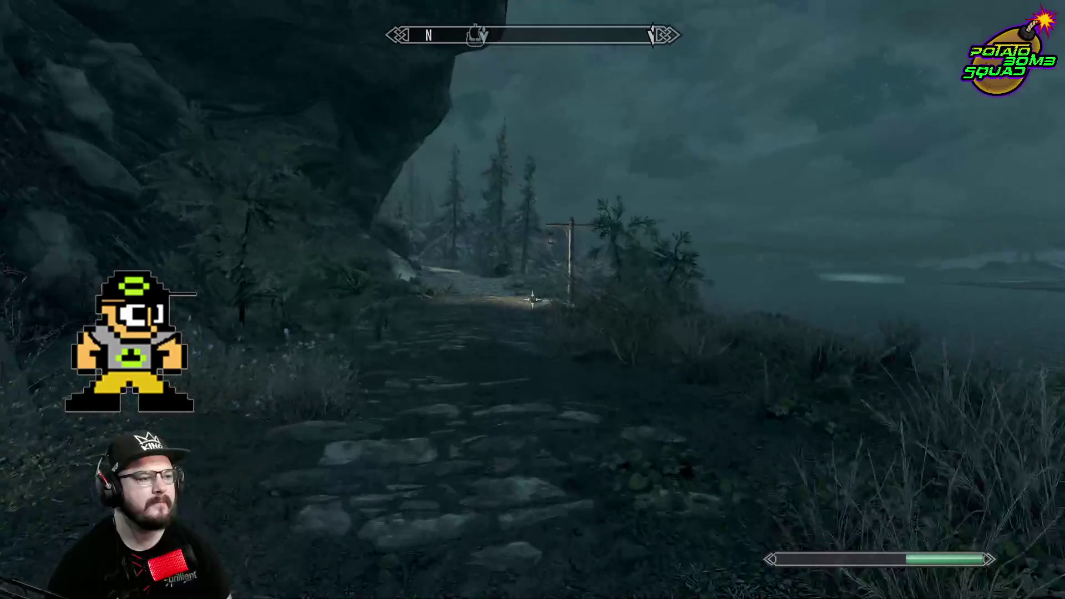
key(w)
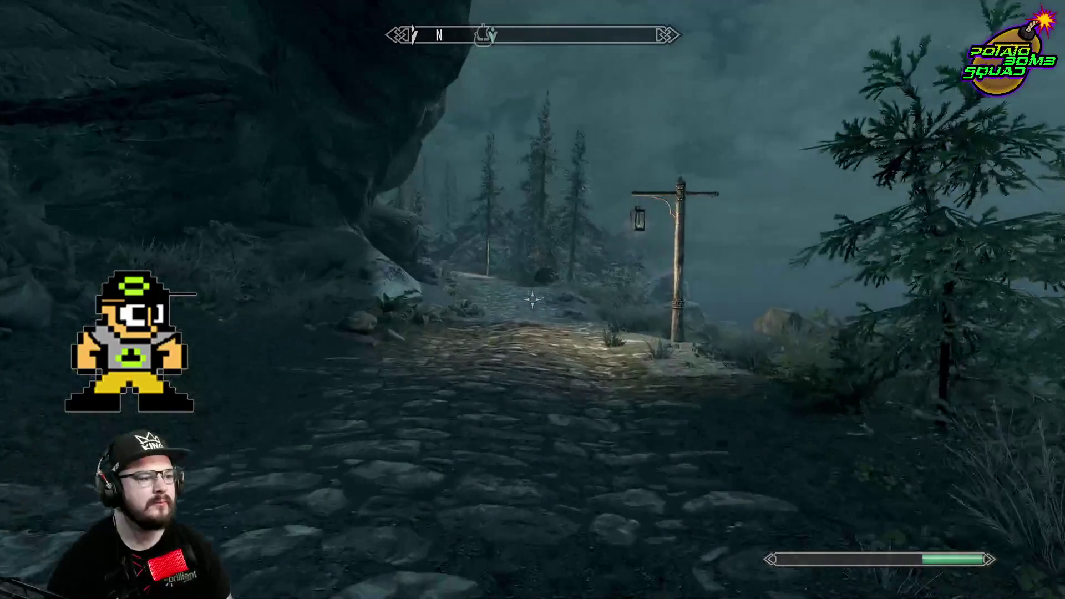
key(w)
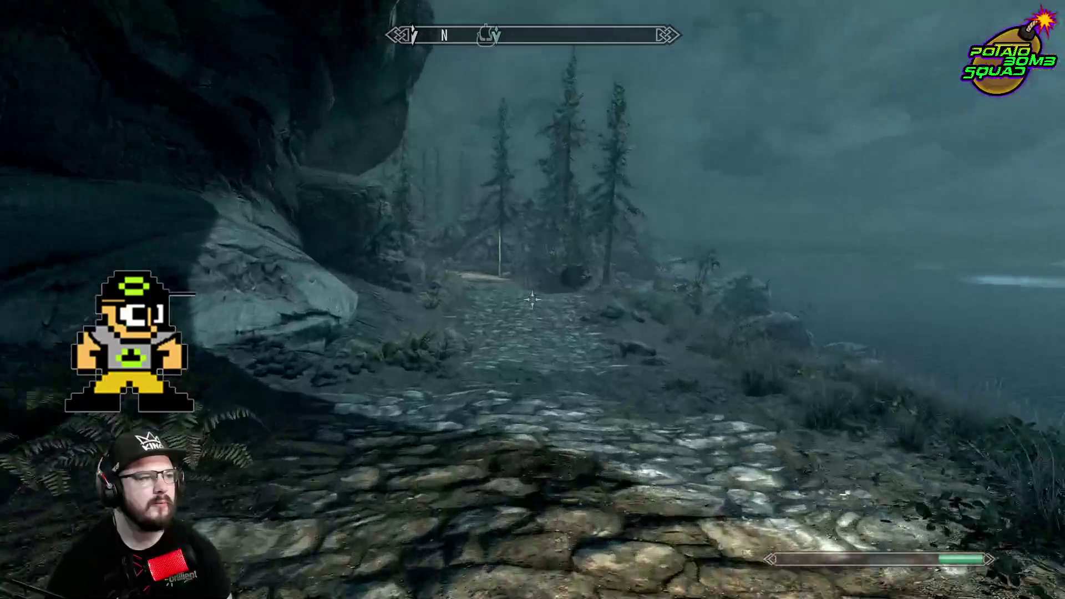
key(w)
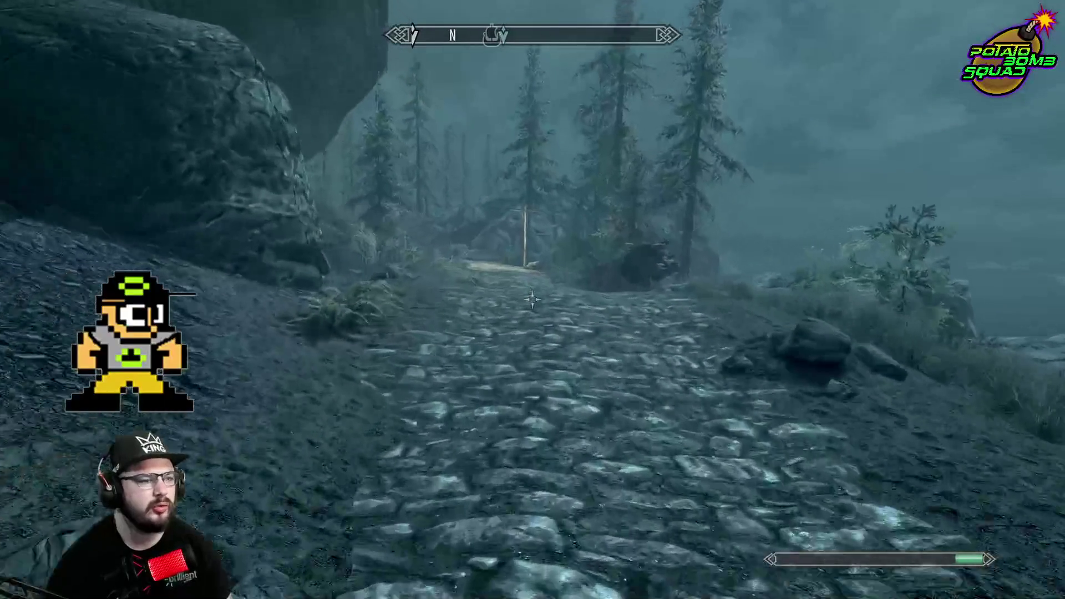
key(w)
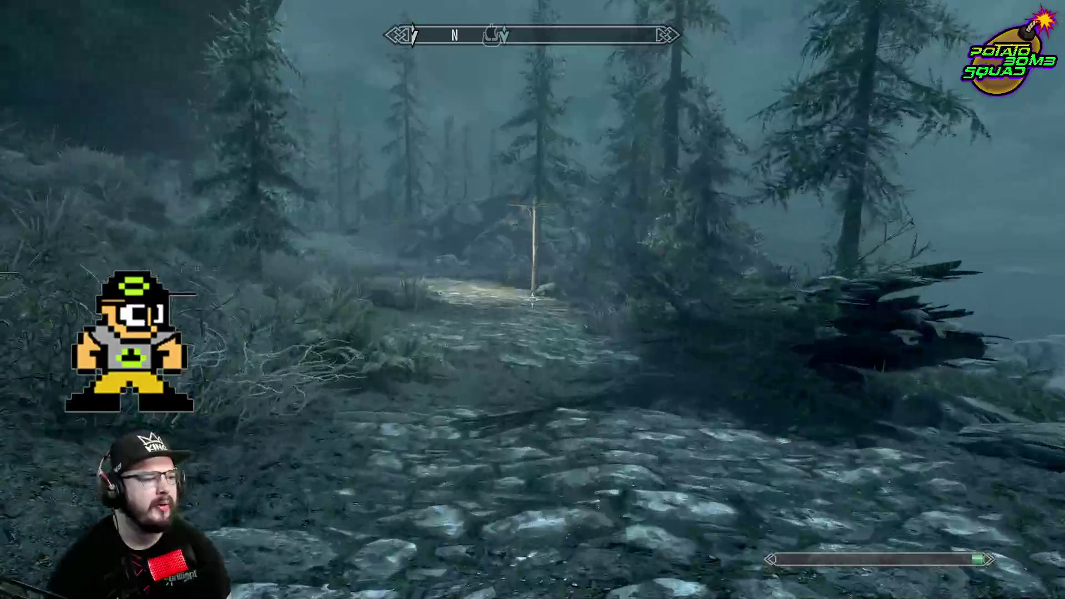
key(w)
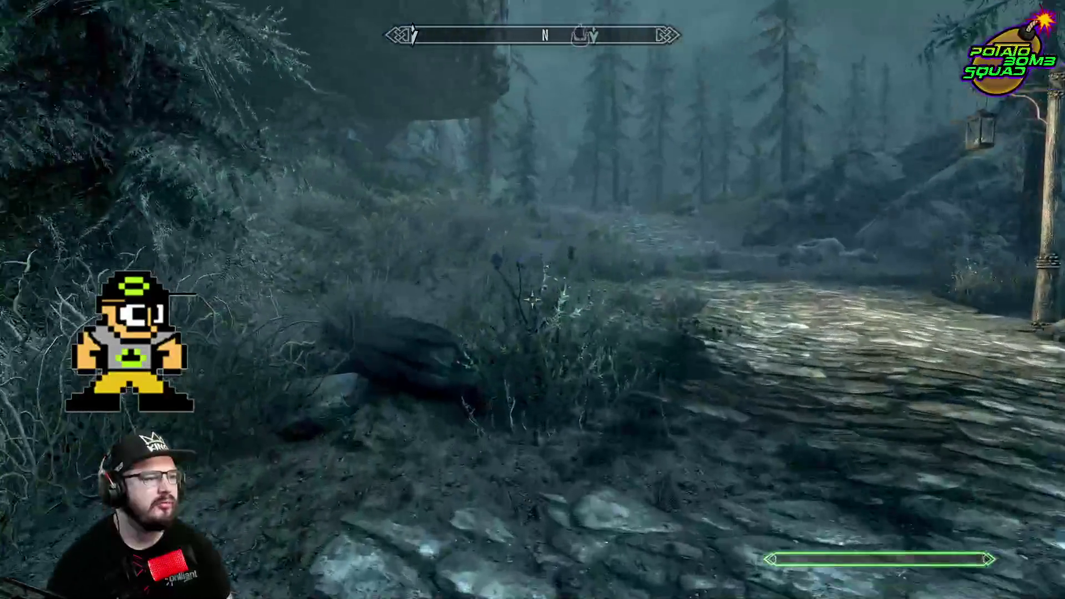
key(e)
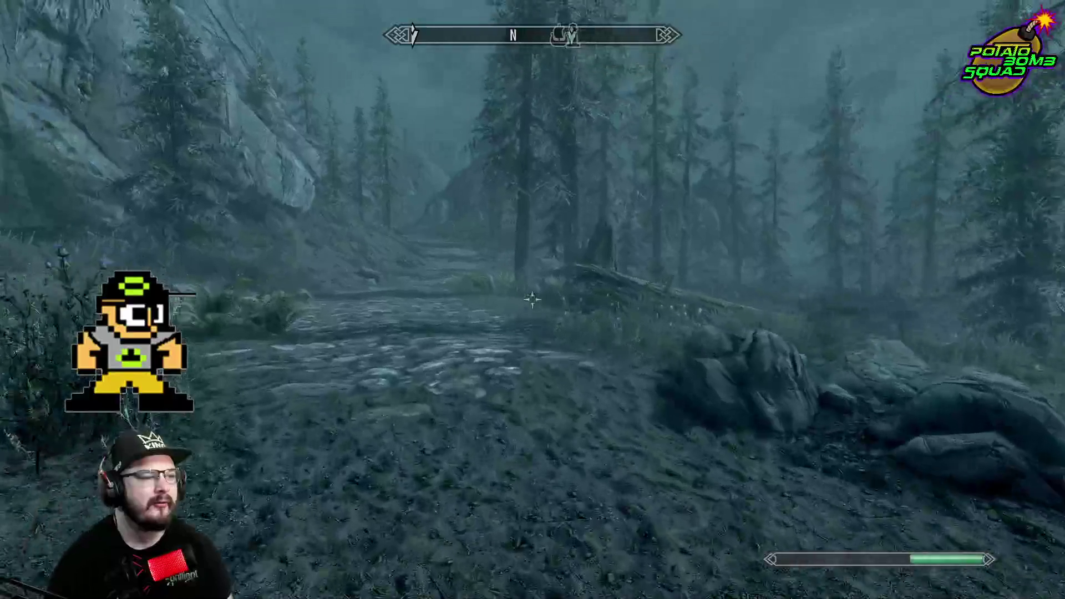
key(e)
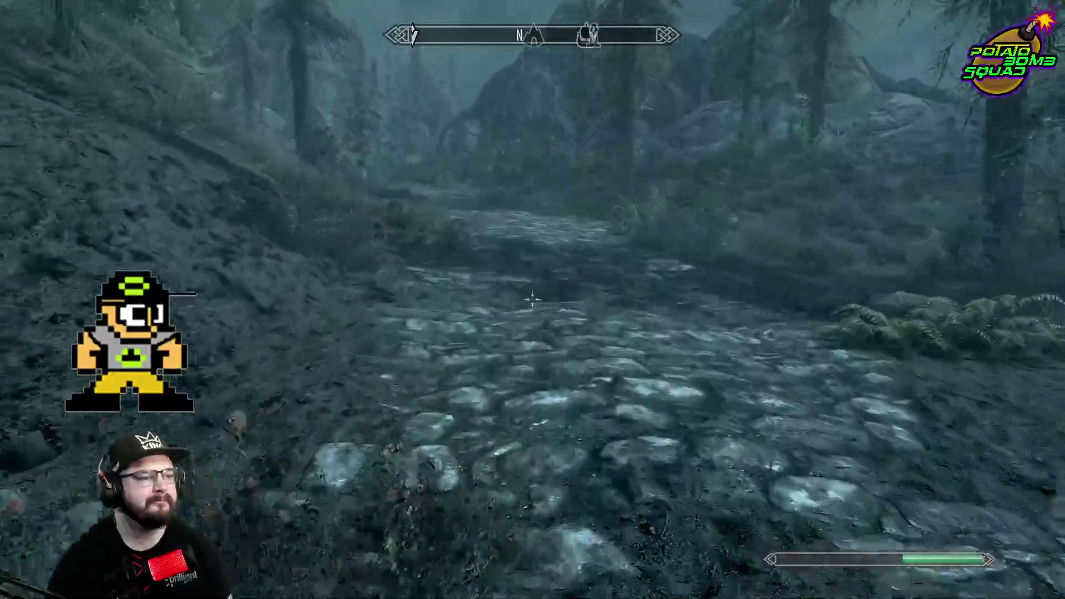
key(m)
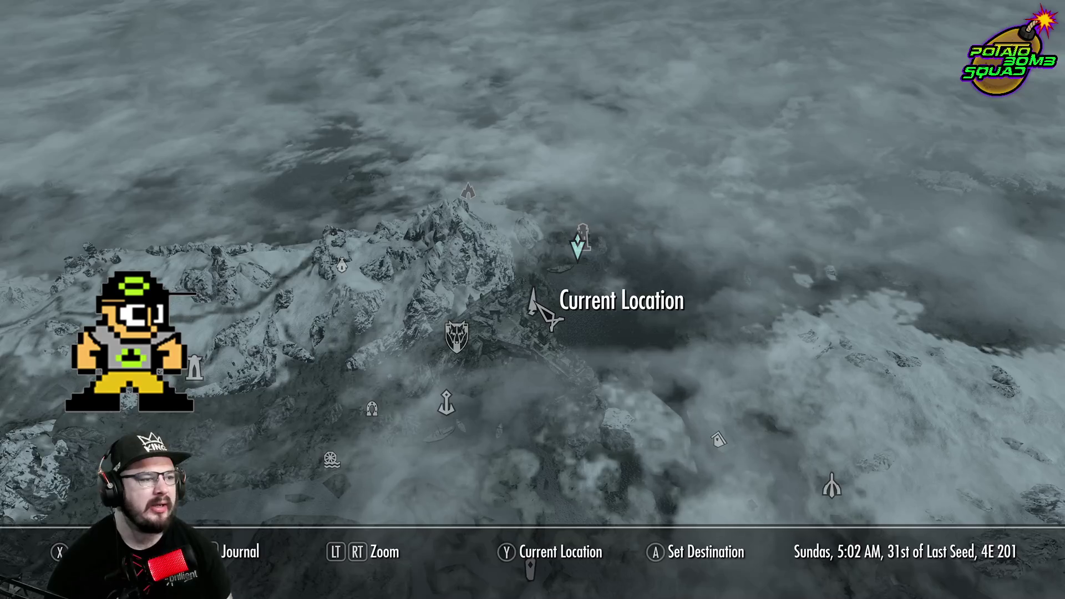
Leave the map and walk the forest path up the rocky slope toward the beached ship
key(m)
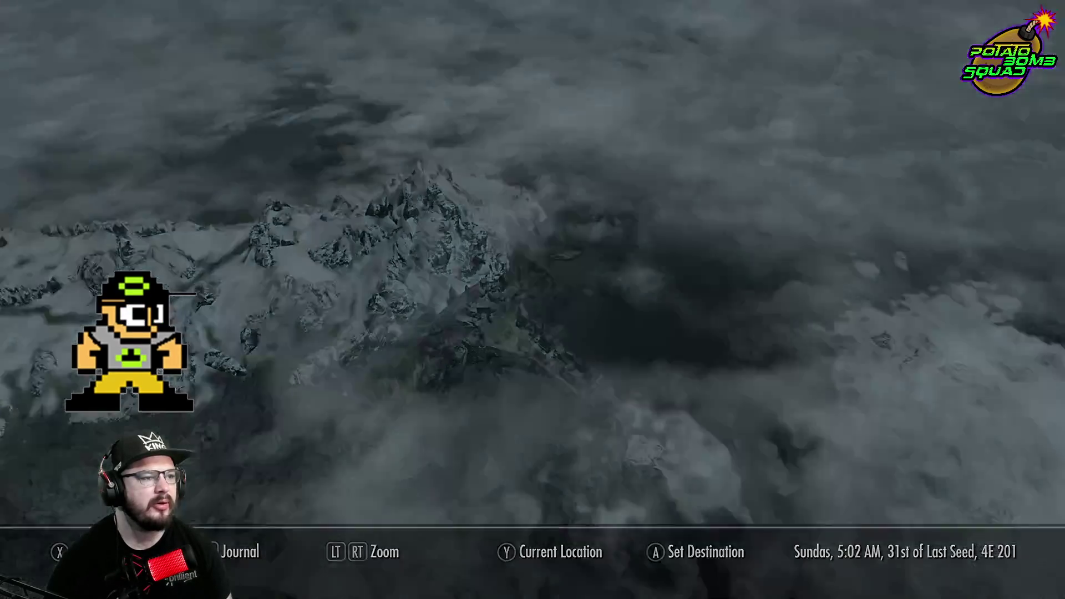
key(w)
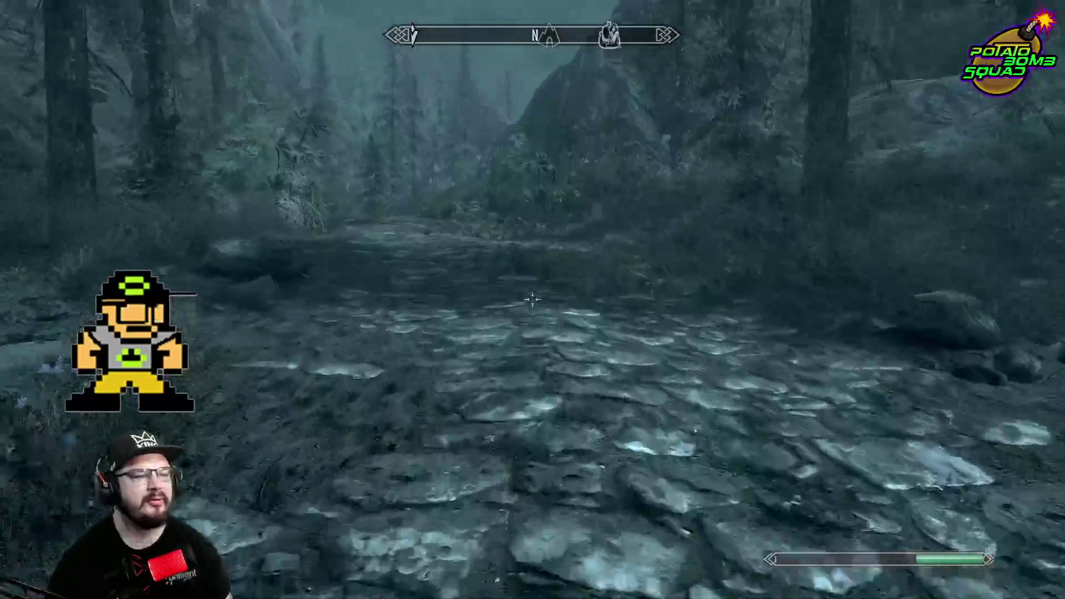
key(w)
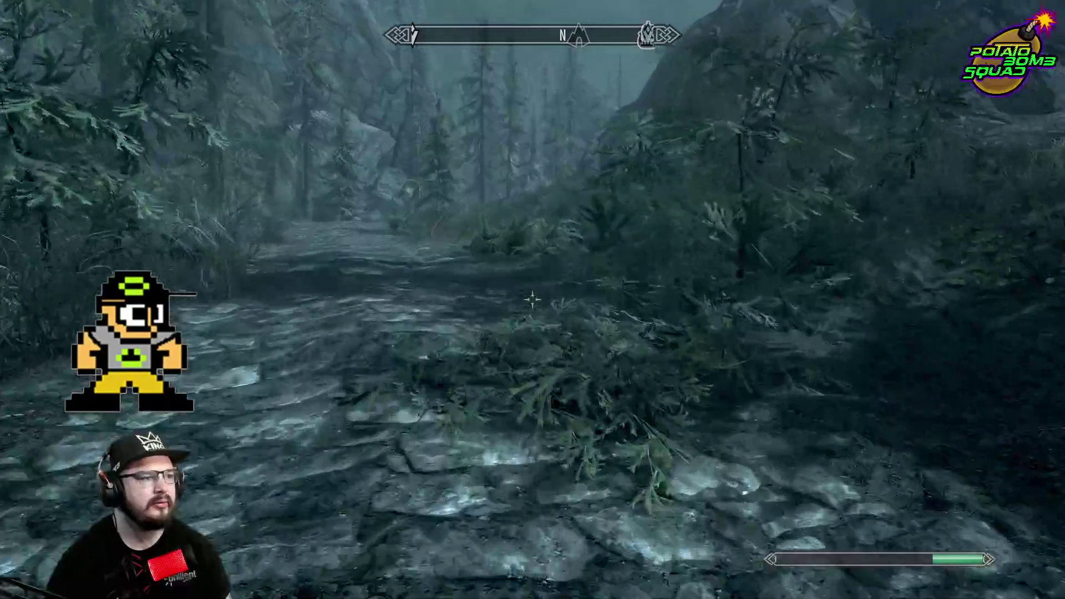
key(w)
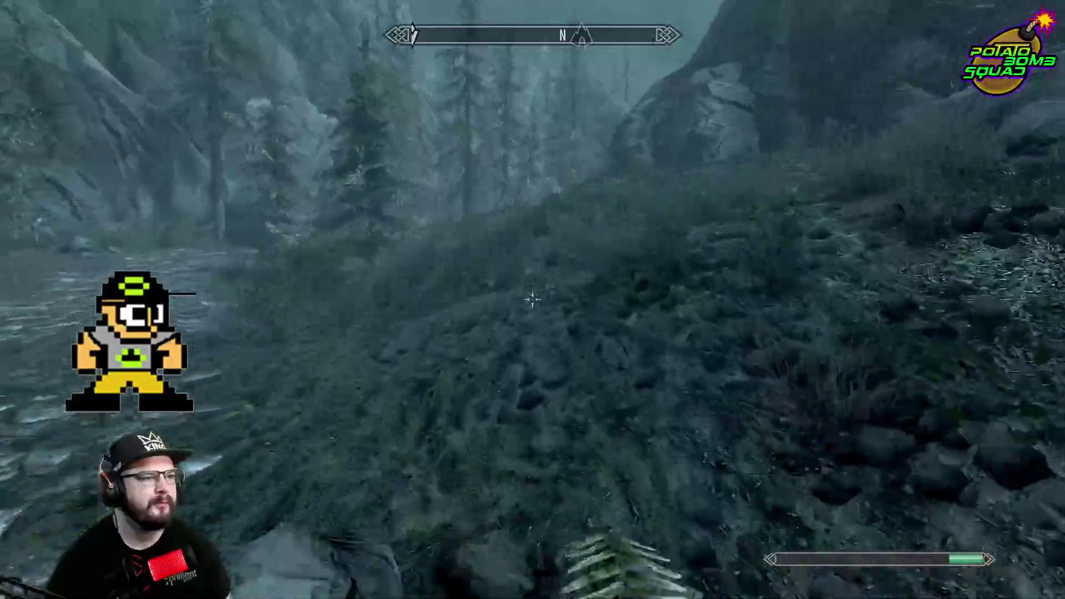
key(w)
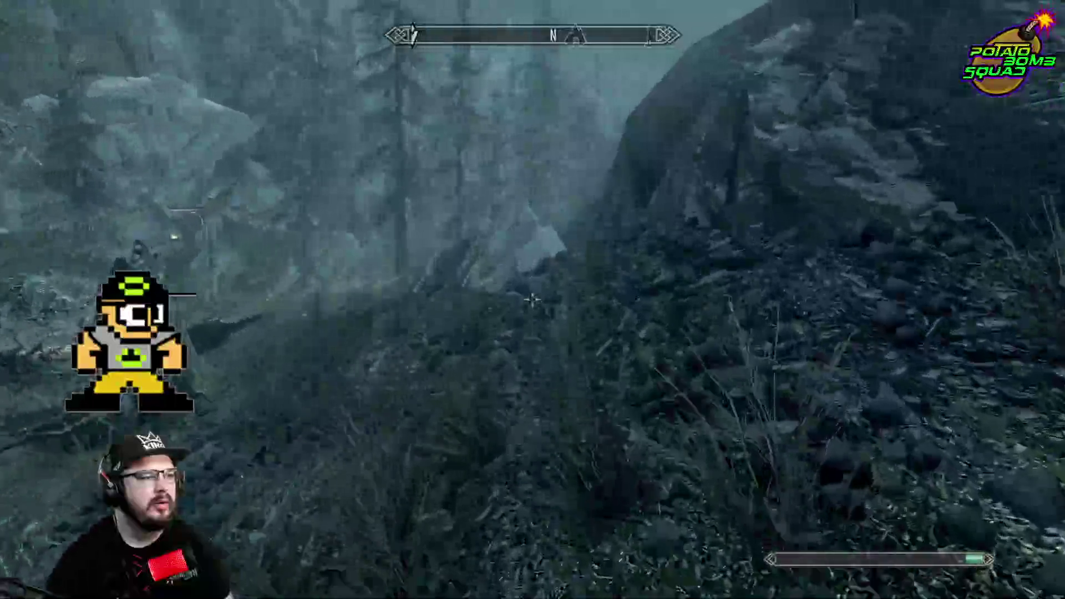
key(w)
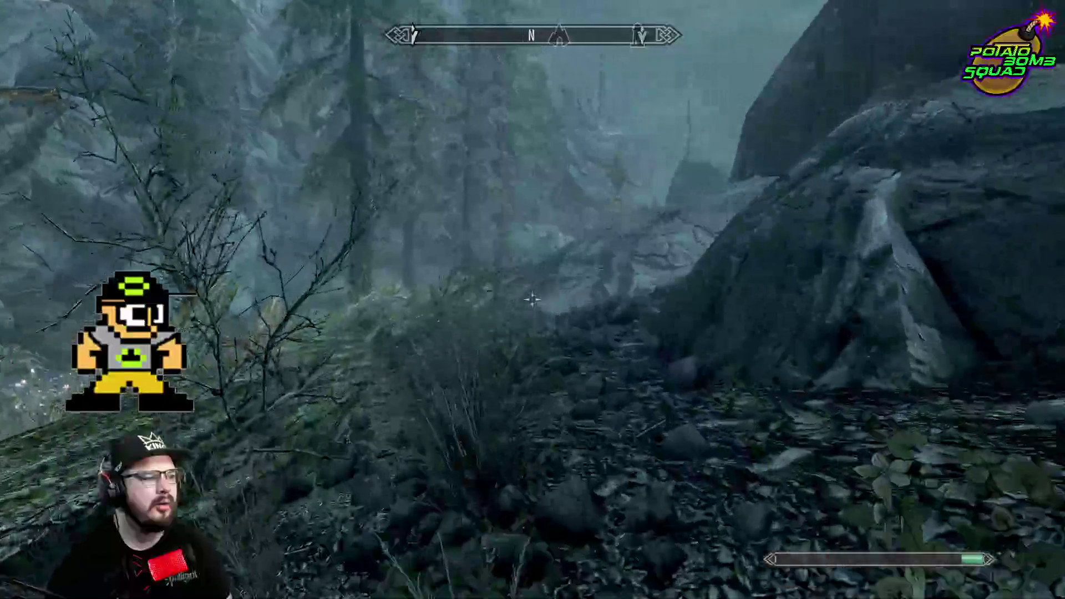
key(w)
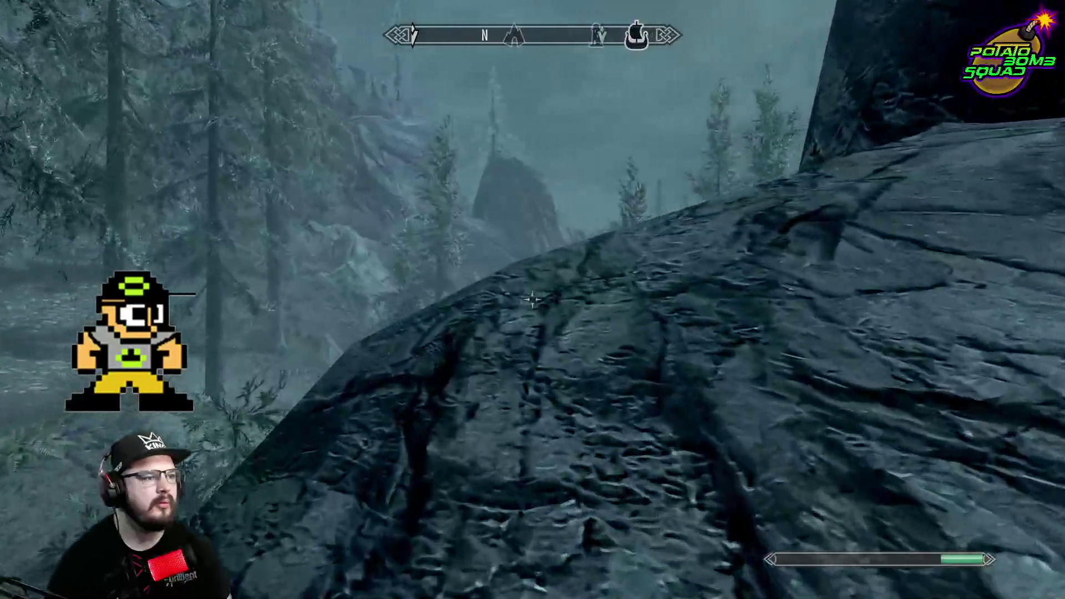
key(w)
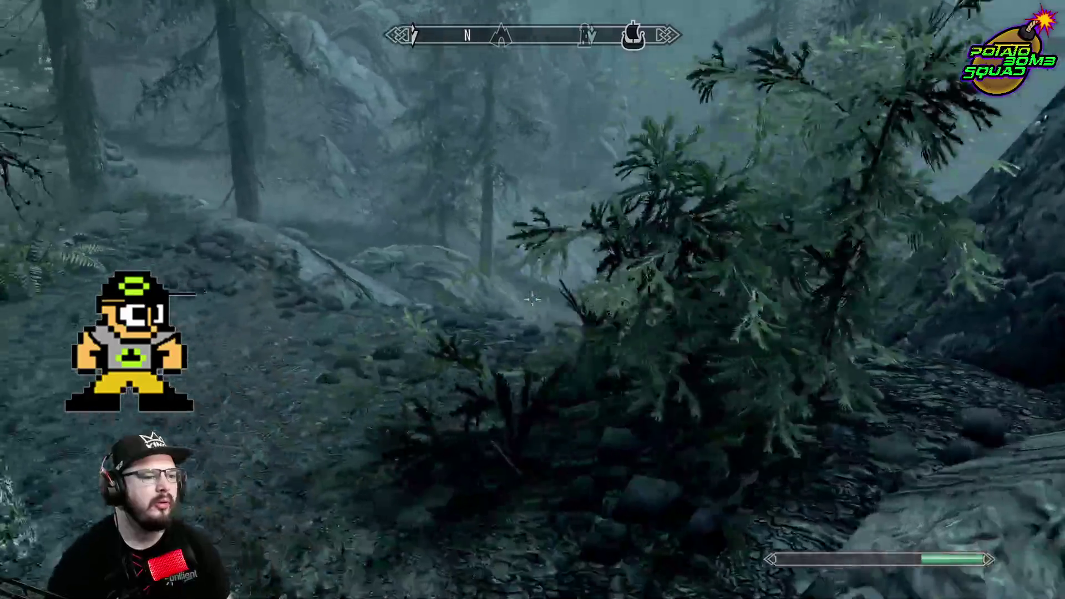
key(w)
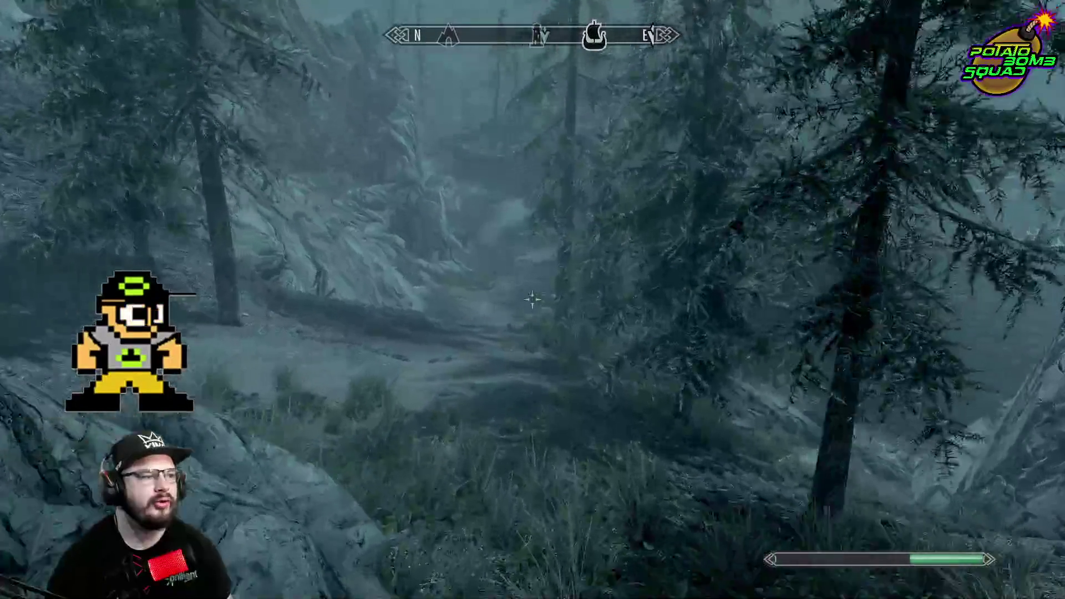
key(w)
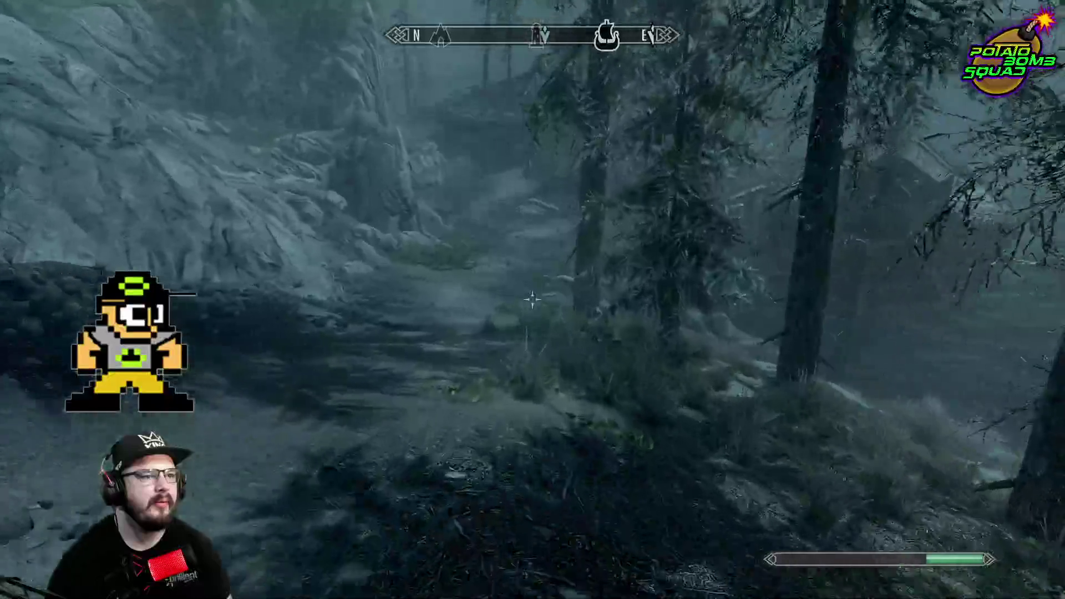
key(w)
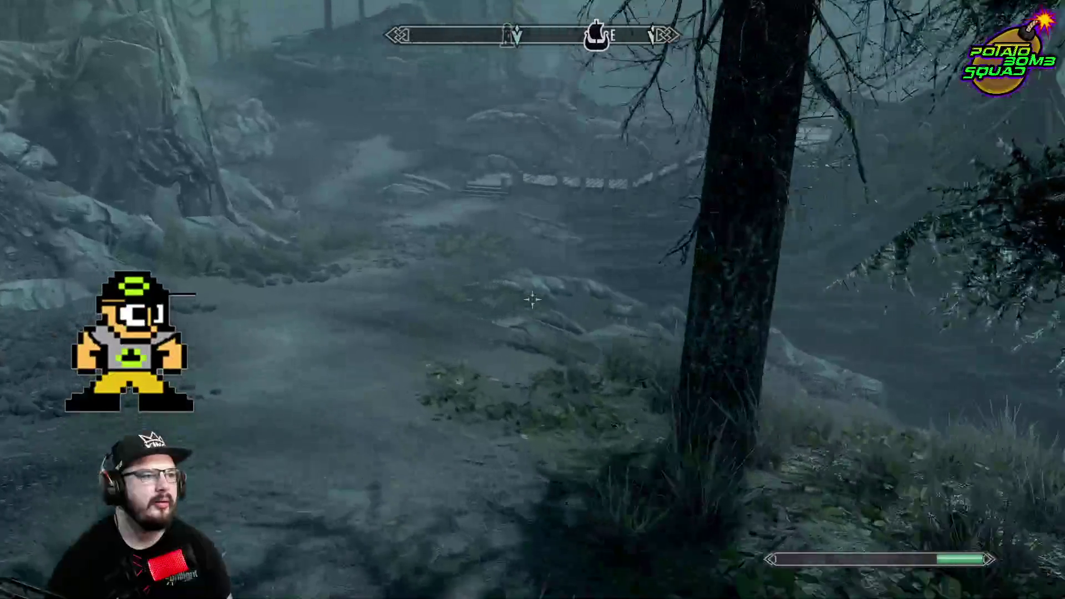
key(w)
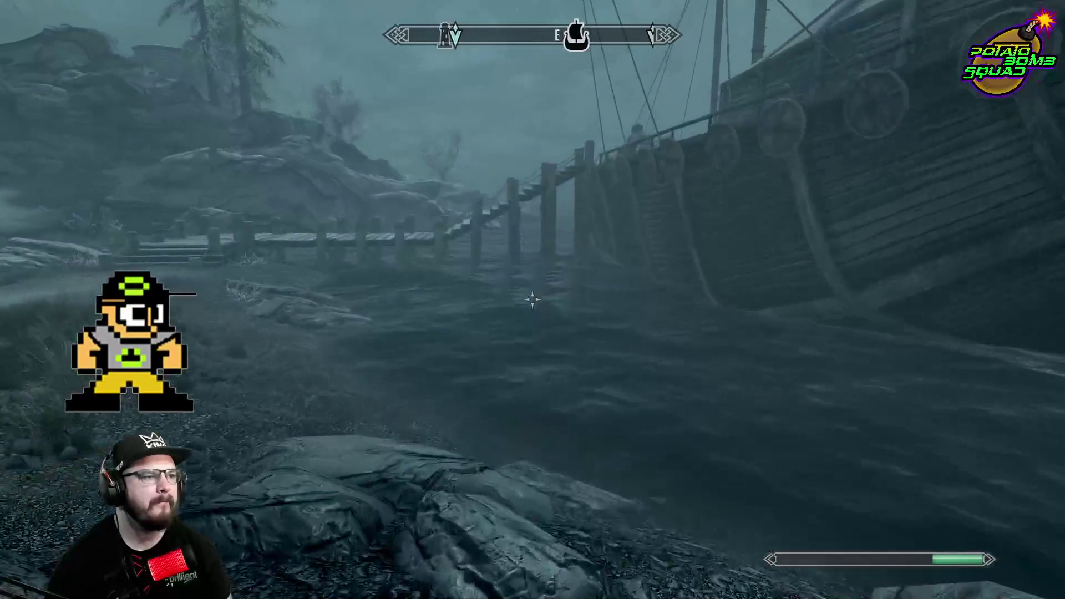
Walk the shore past the Dainty Sload and harvest a Deathbell
key(w)
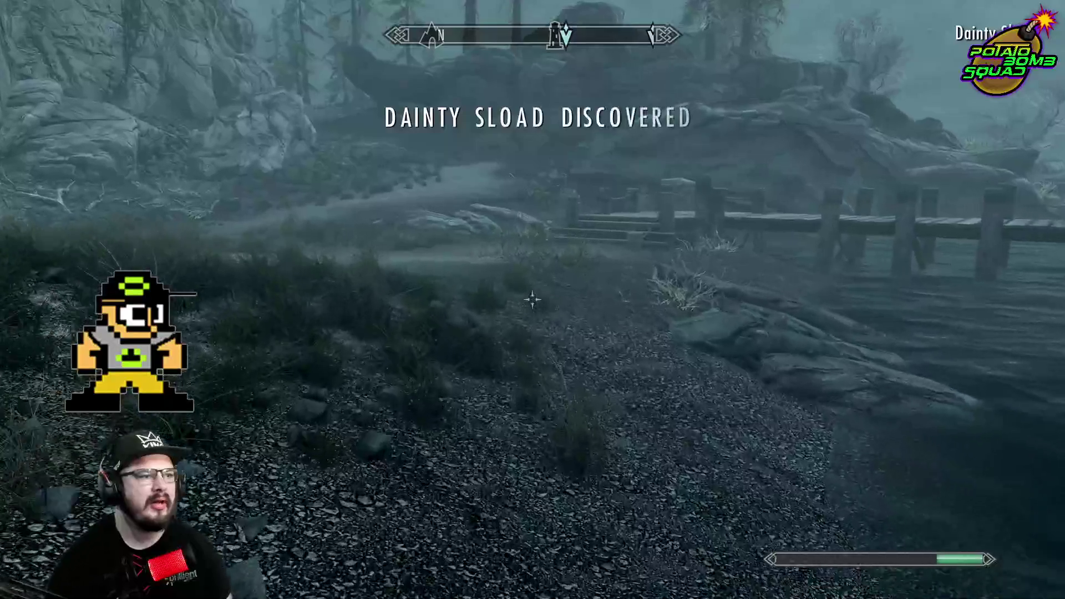
key(w)
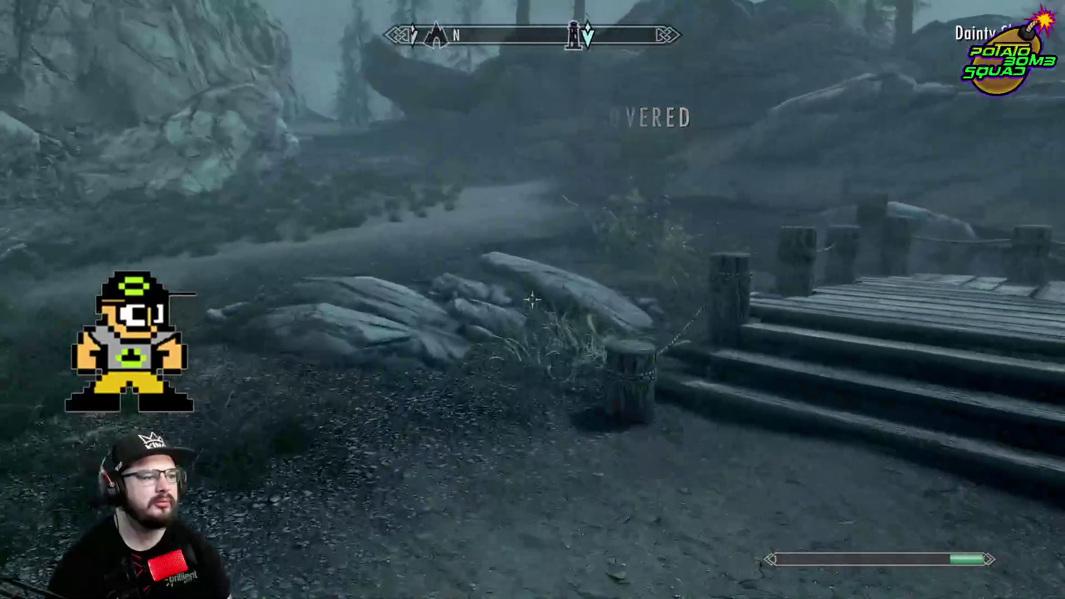
key(w)
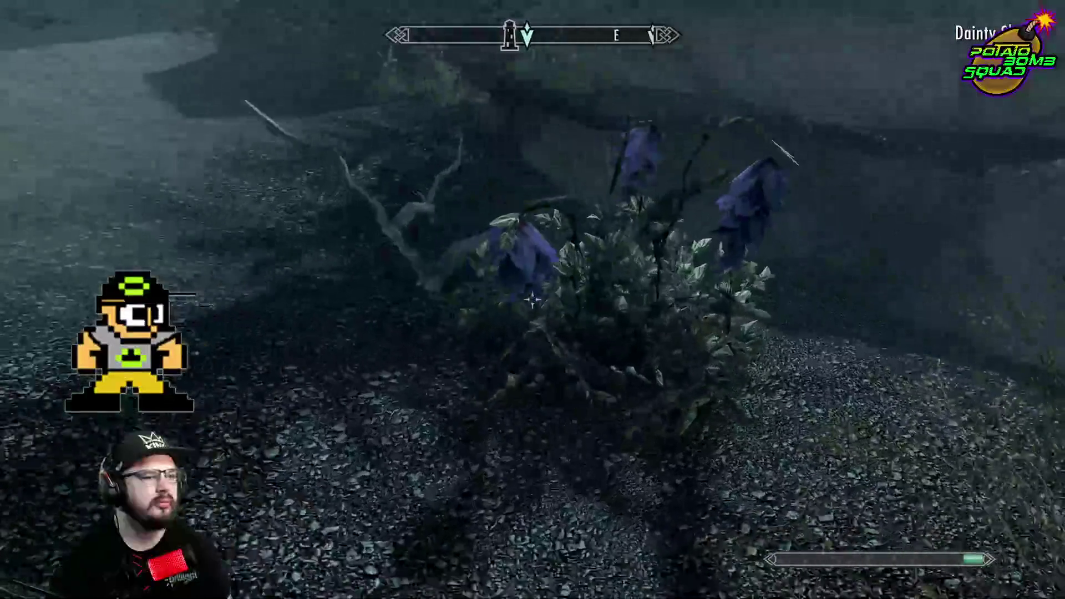
key(e)
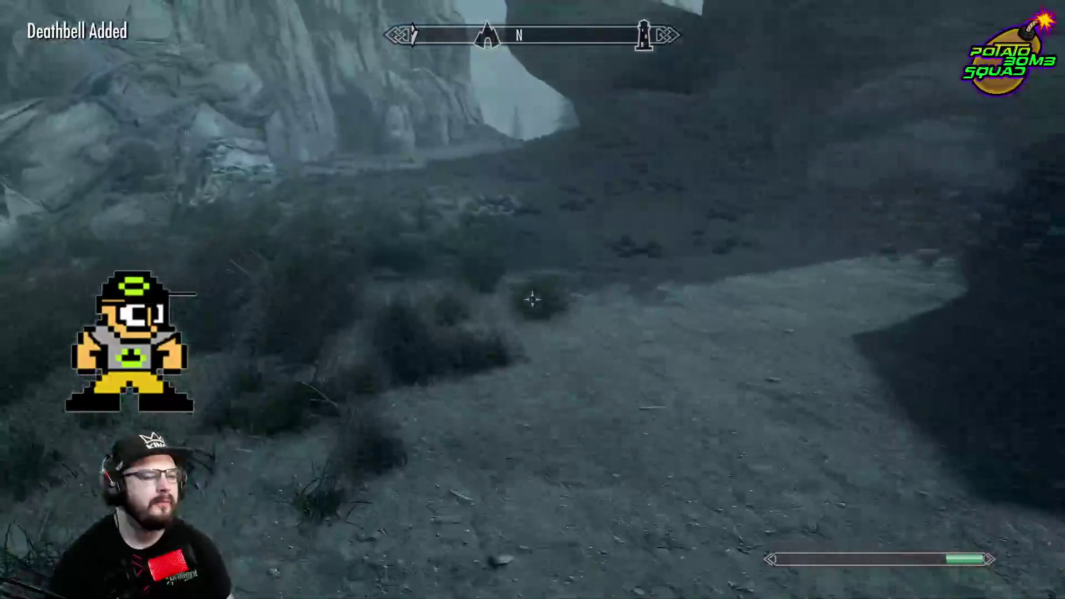
key(w)
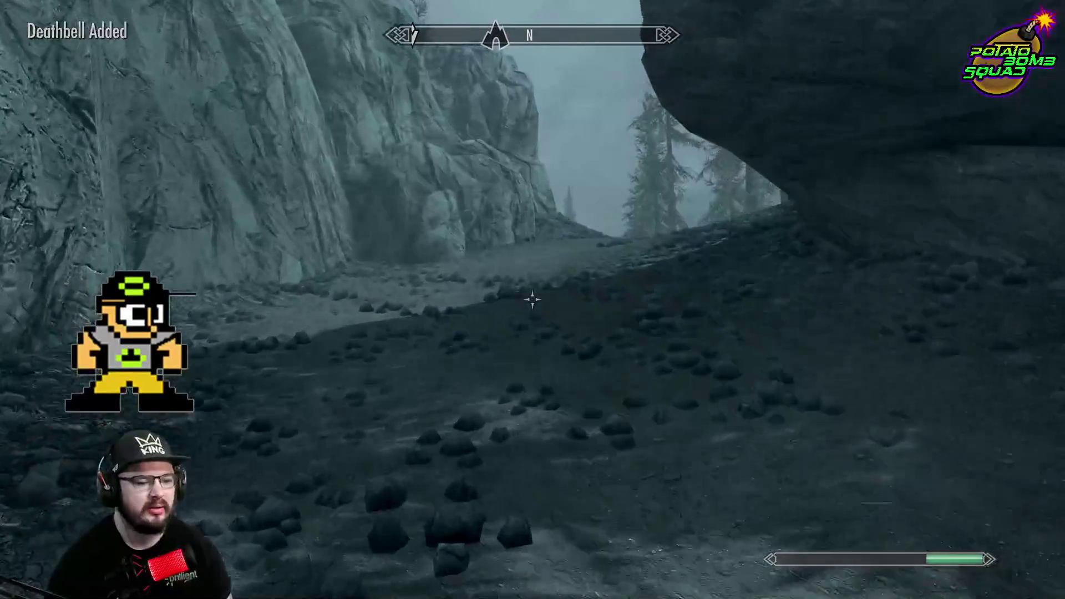
Follow the rocky valley path up to the Solitude Lighthouse door
key(w)
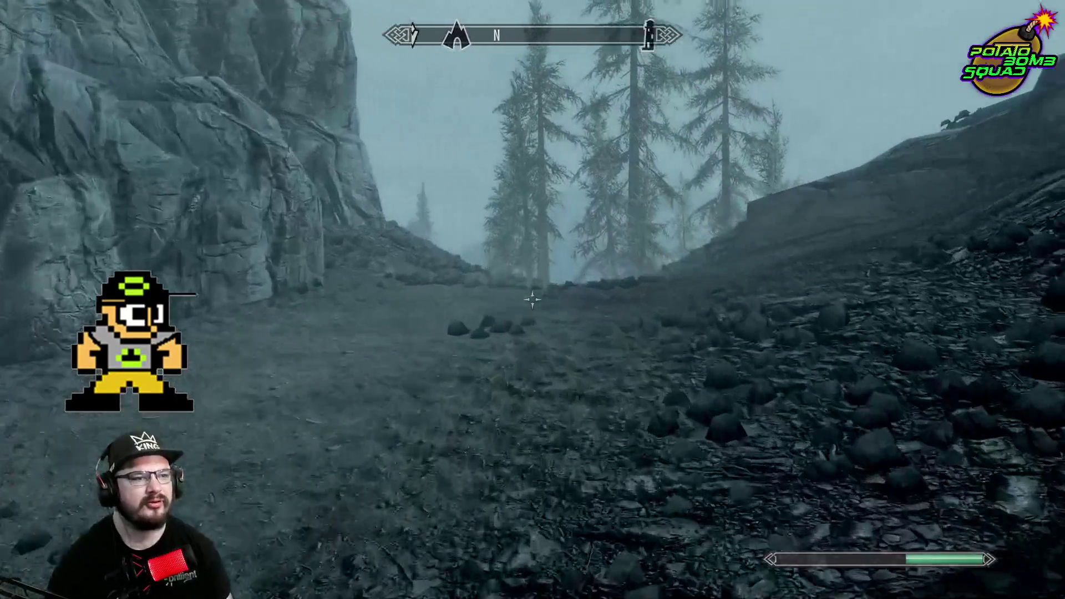
key(w)
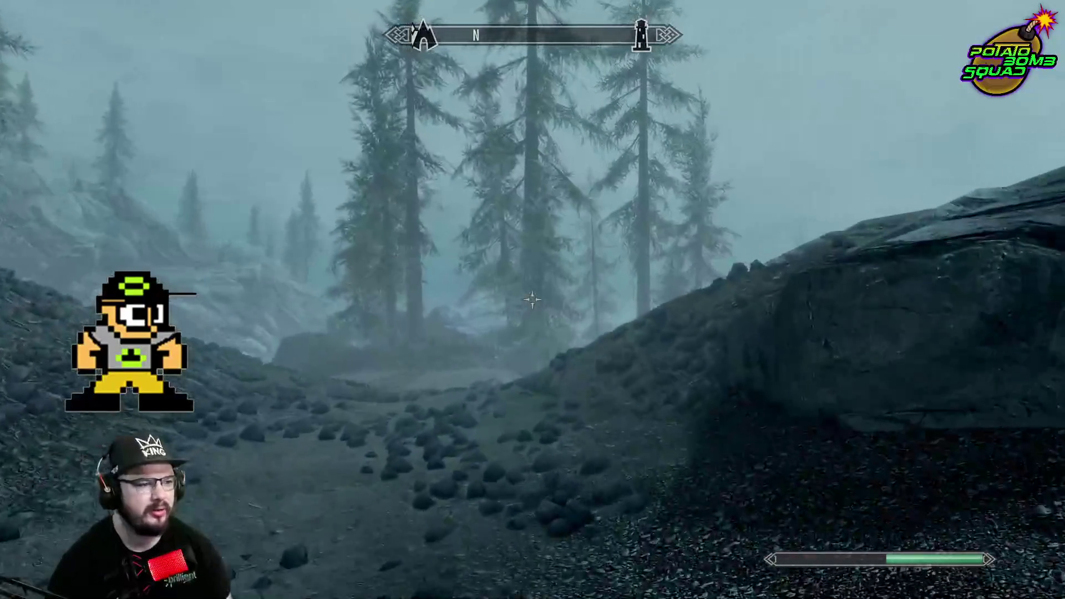
key(w)
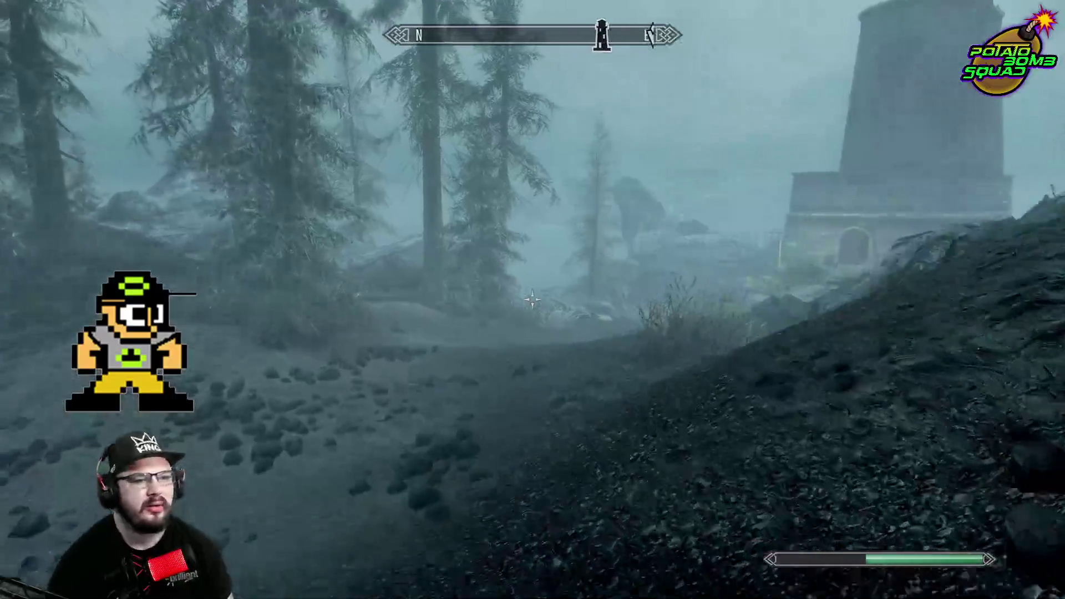
key(w)
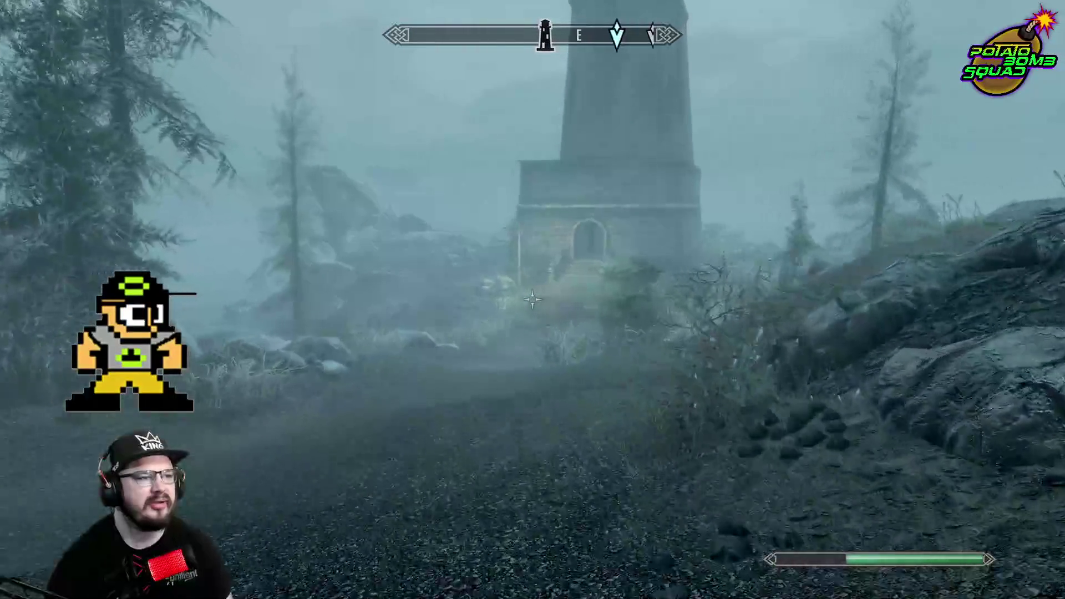
key(w)
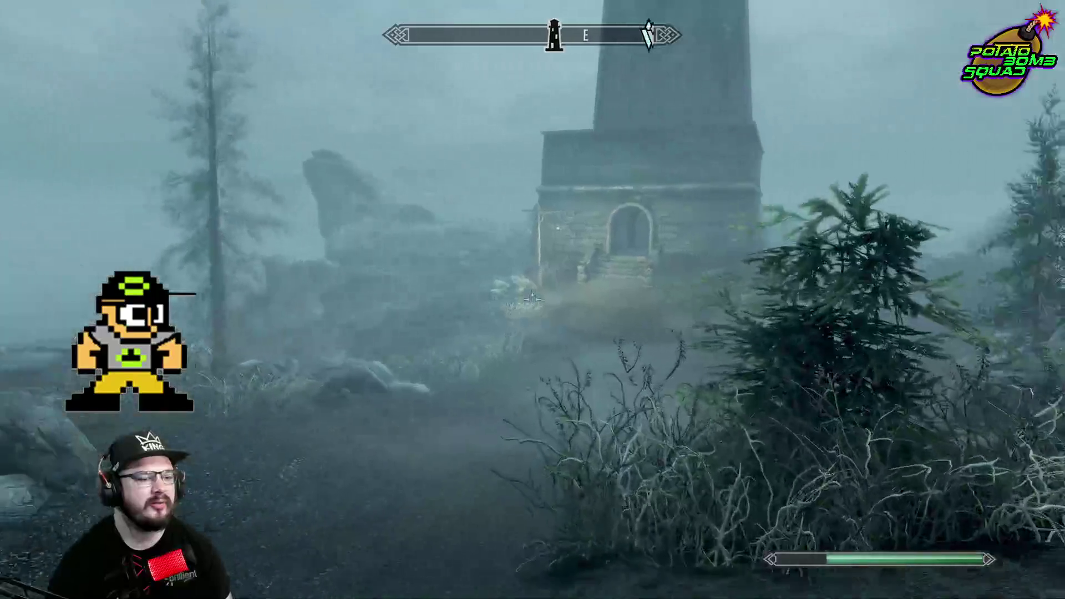
key(w)
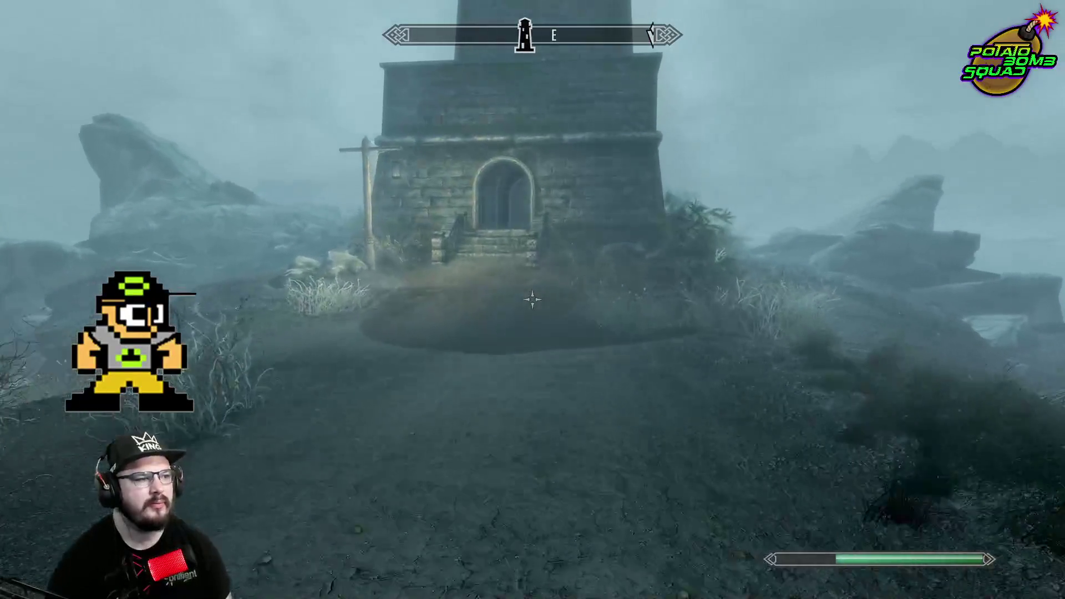
key(w)
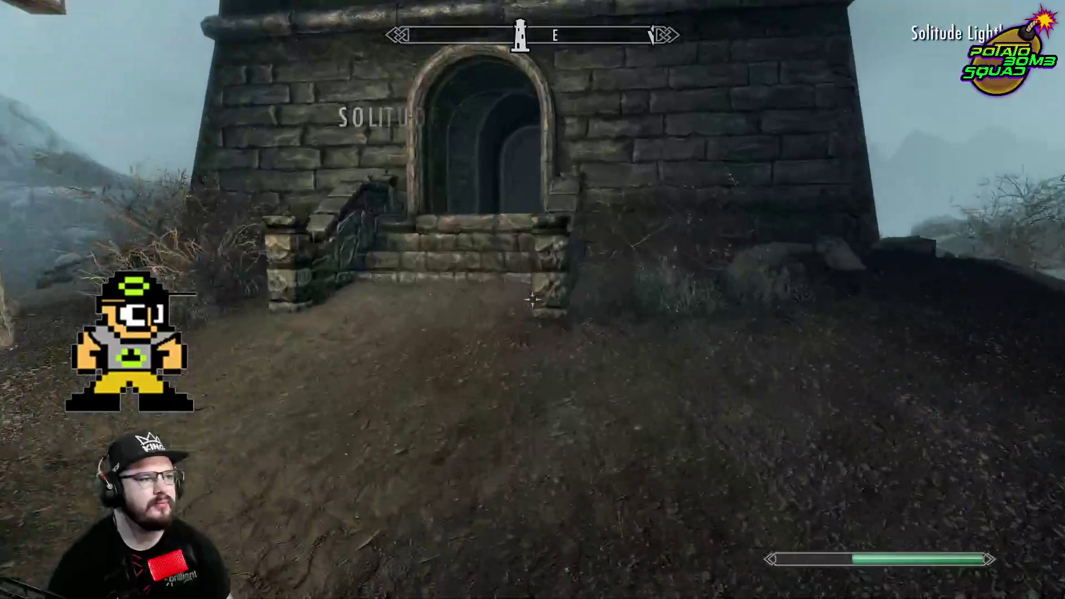
Enter the lighthouse, cross the corridor, and climb the spiral stairs
key(w)
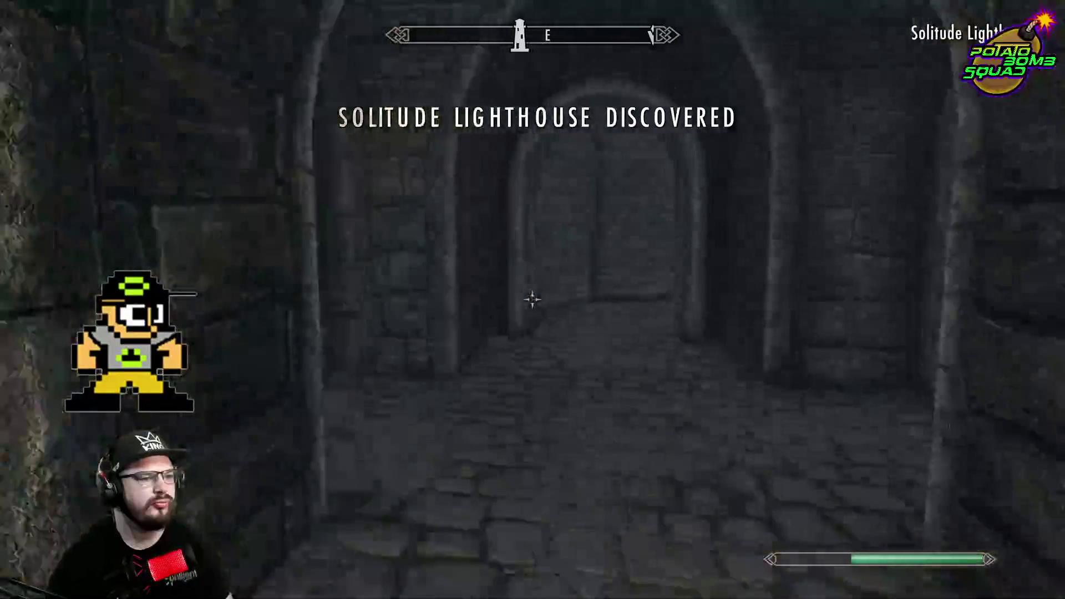
key(w)
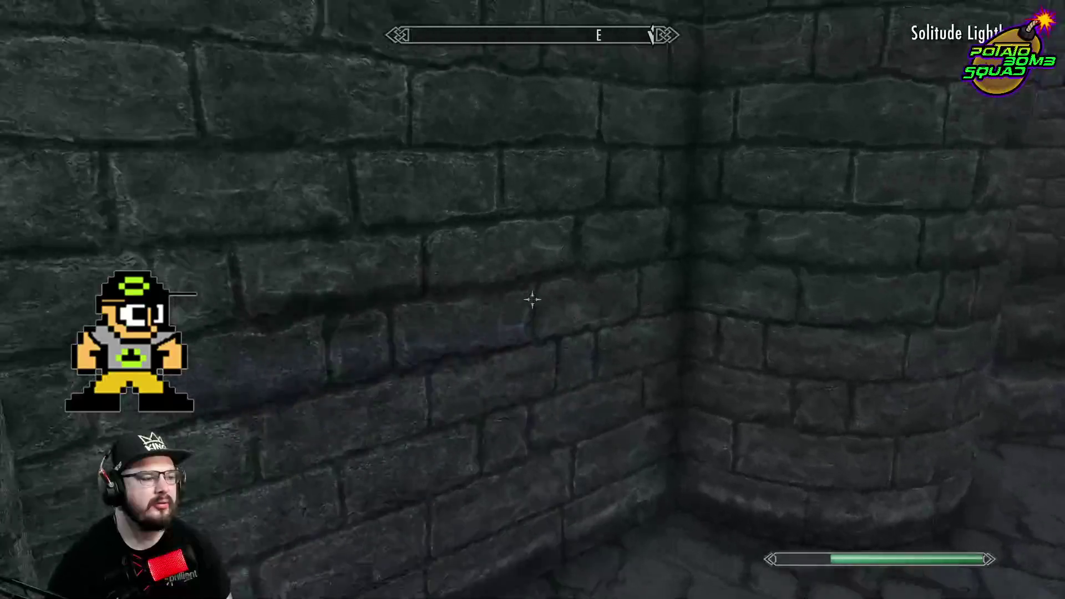
key(w)
key(w)
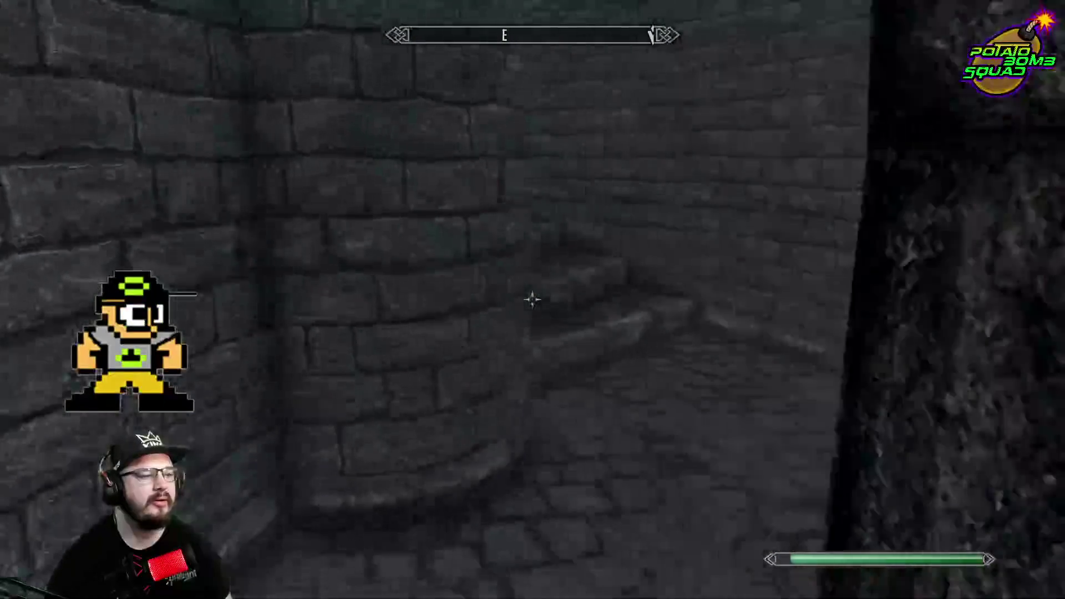
key(w)
key(w)
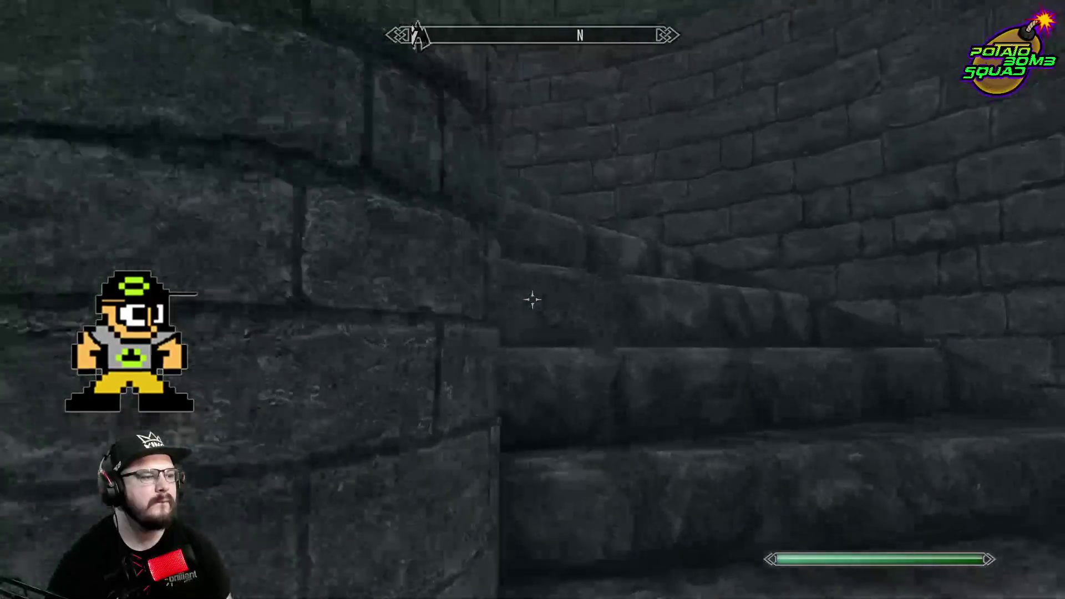
key(w)
key(w)
key(w)
Select the Lights Out! quest in the journal and fast travel to its marker at the Solitude docks
key(j)
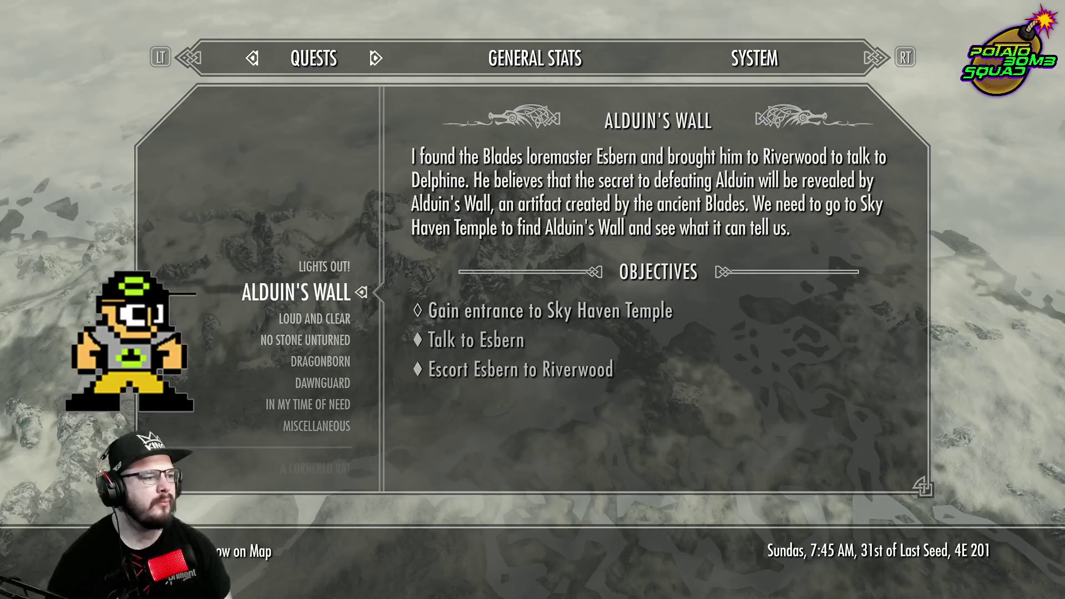
key(Up)
key(Down)
key(Up)
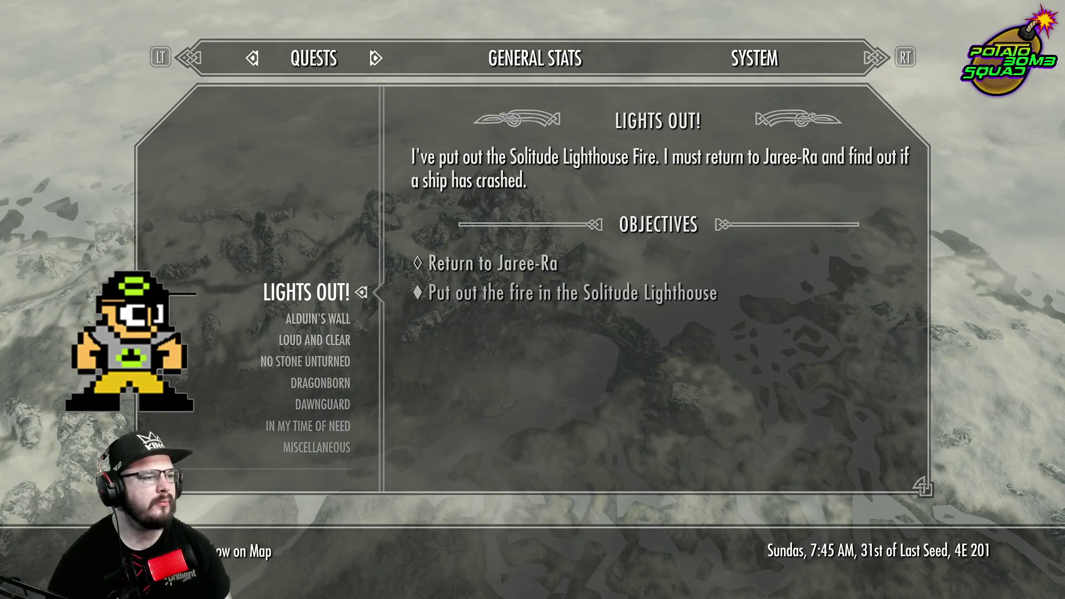
key(m)
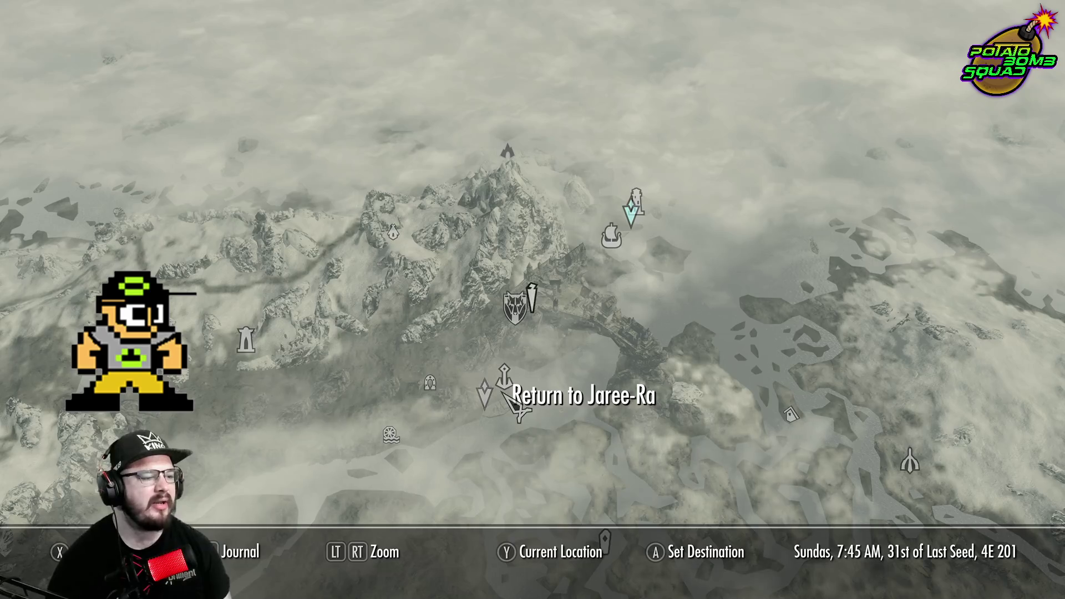
key(Return)
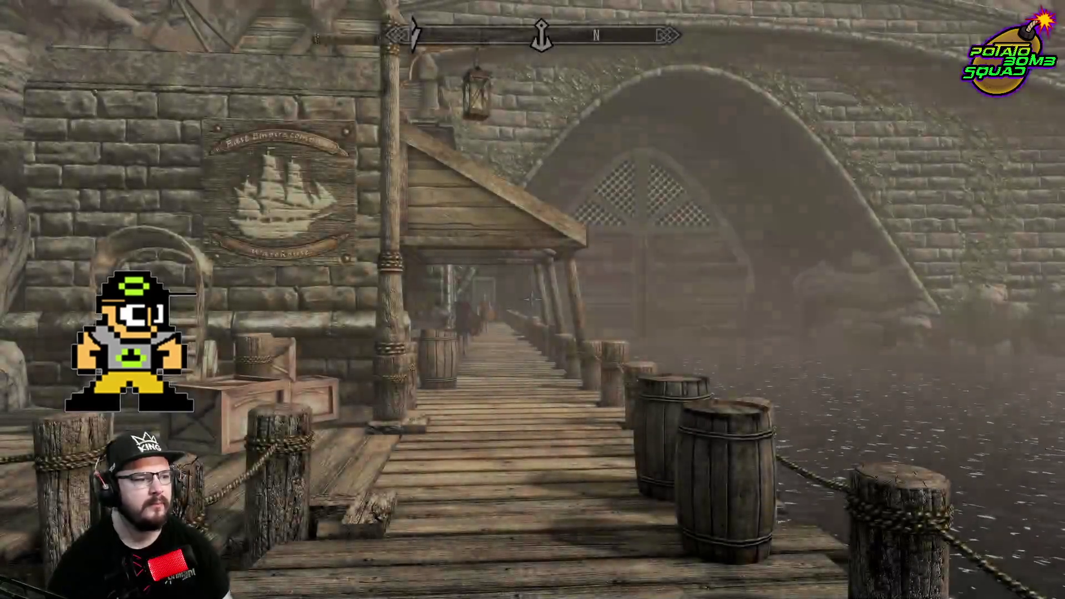
mouse_move(533, 300)
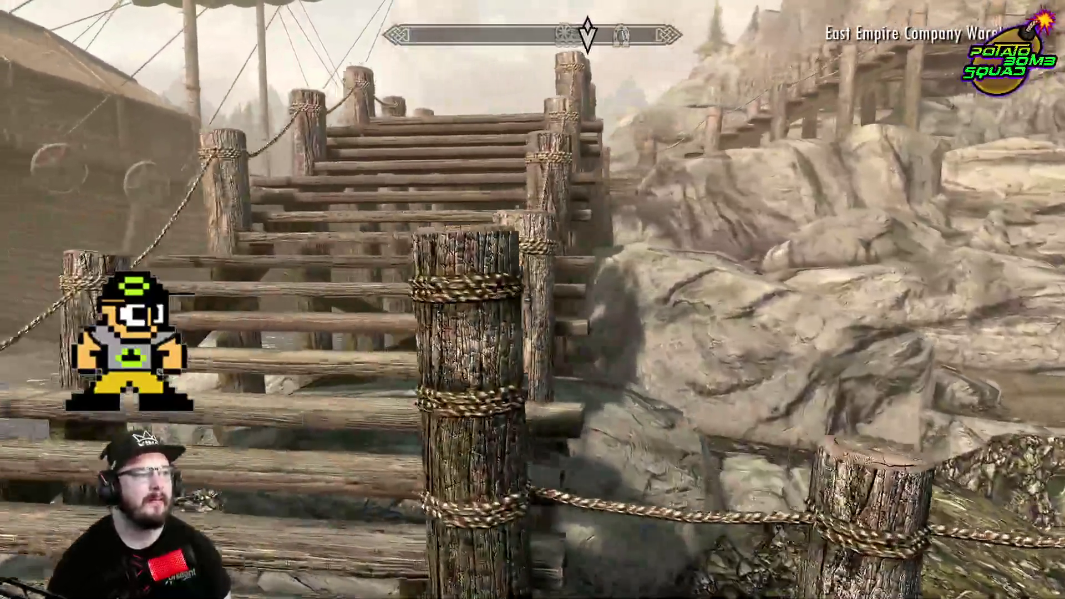
Run along the dock and up the long wooden staircase to Jaree-Ra, then open the world map
key(w)
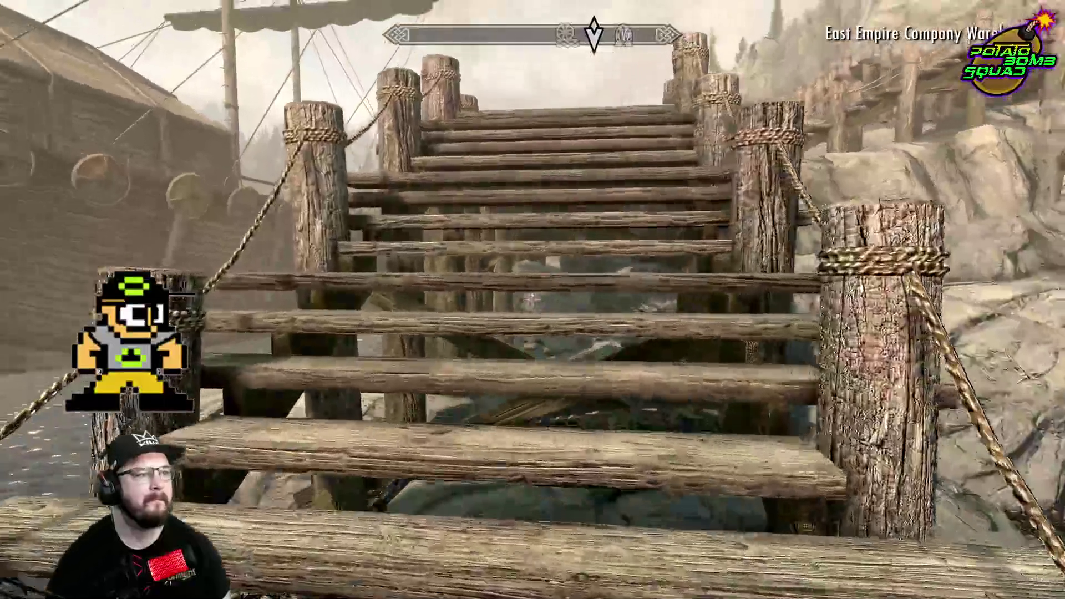
key(w)
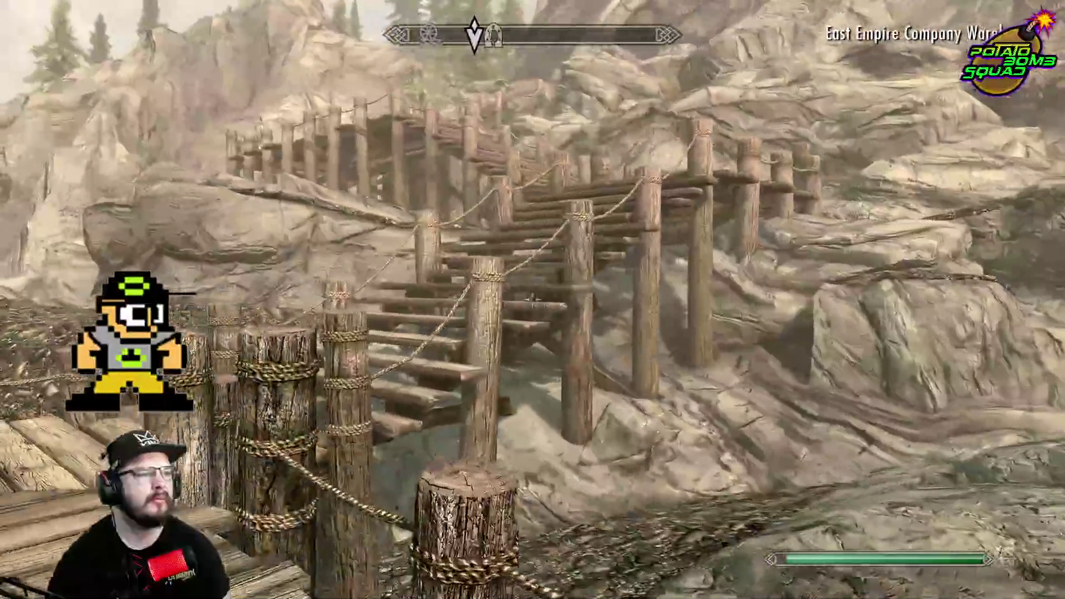
key(w)
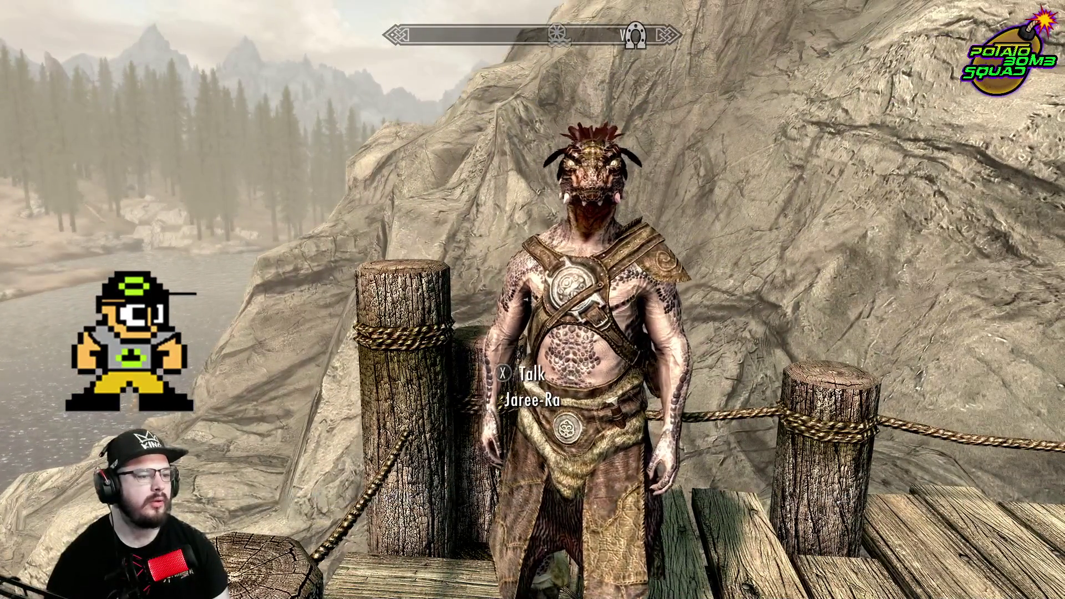
key(m)
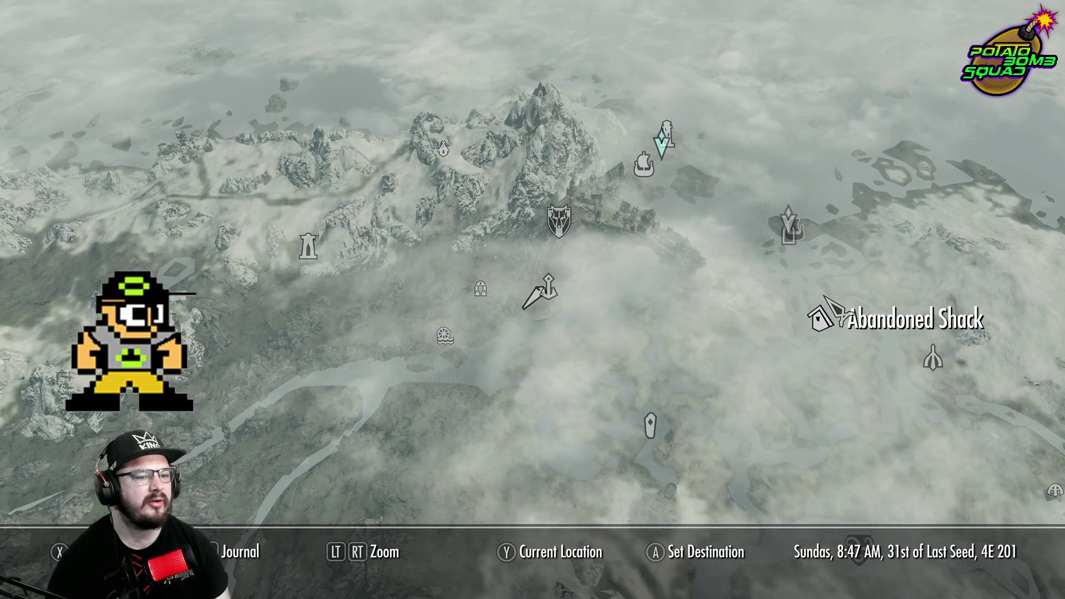
Fast travel to the Abandoned Shack and harvest the deathbell plants around it
key(Tab)
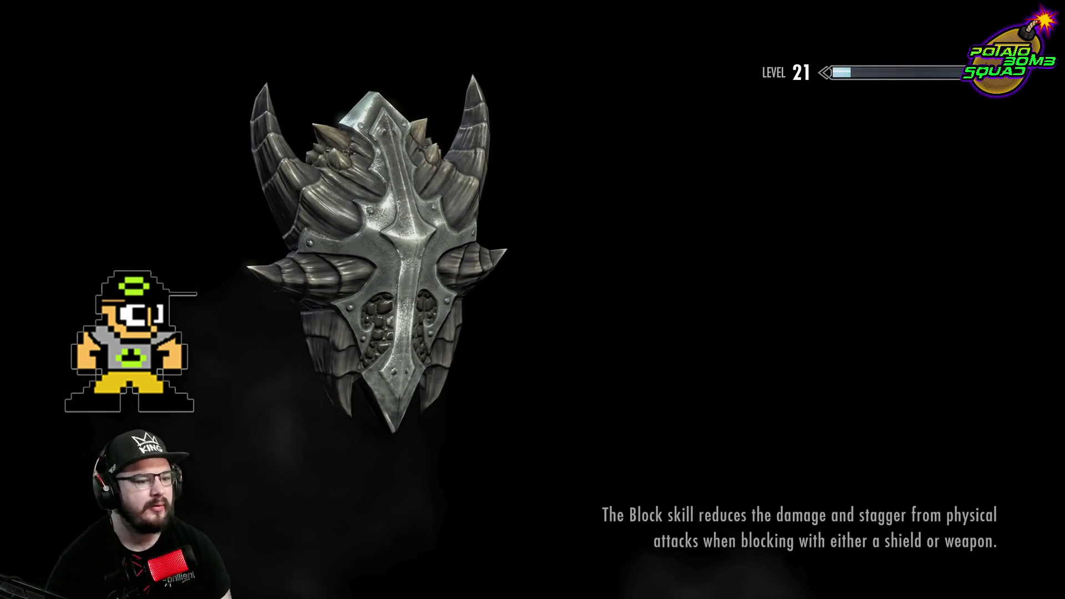
key(Tab)
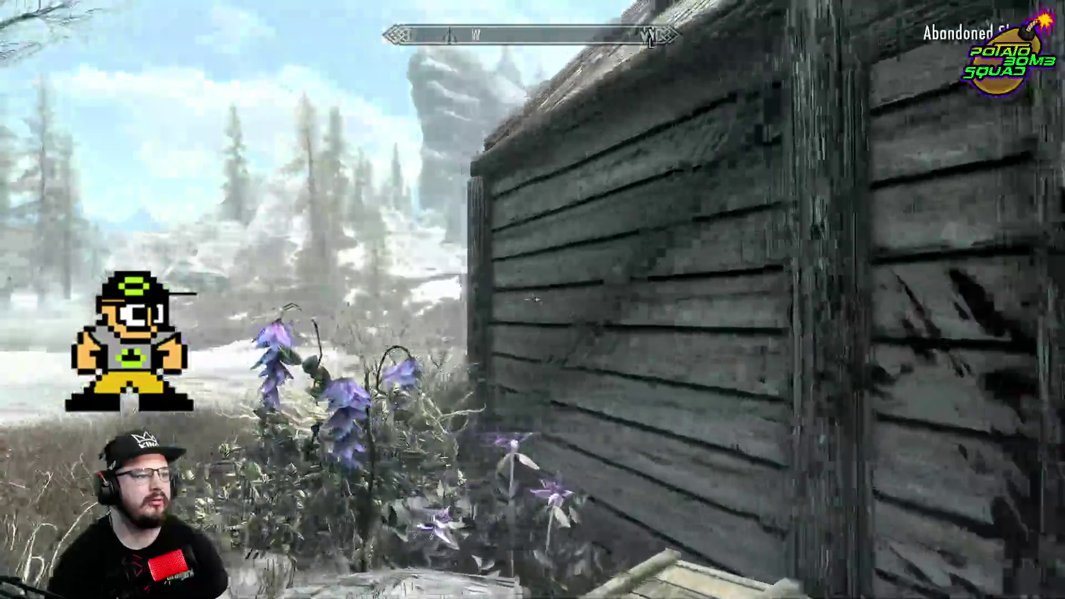
key(e)
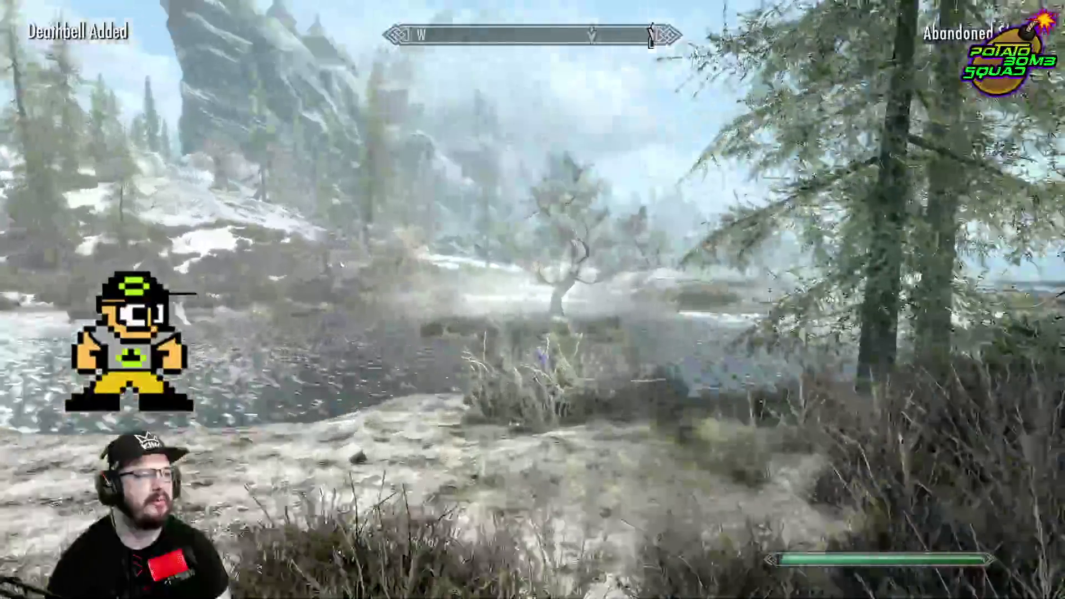
key(e)
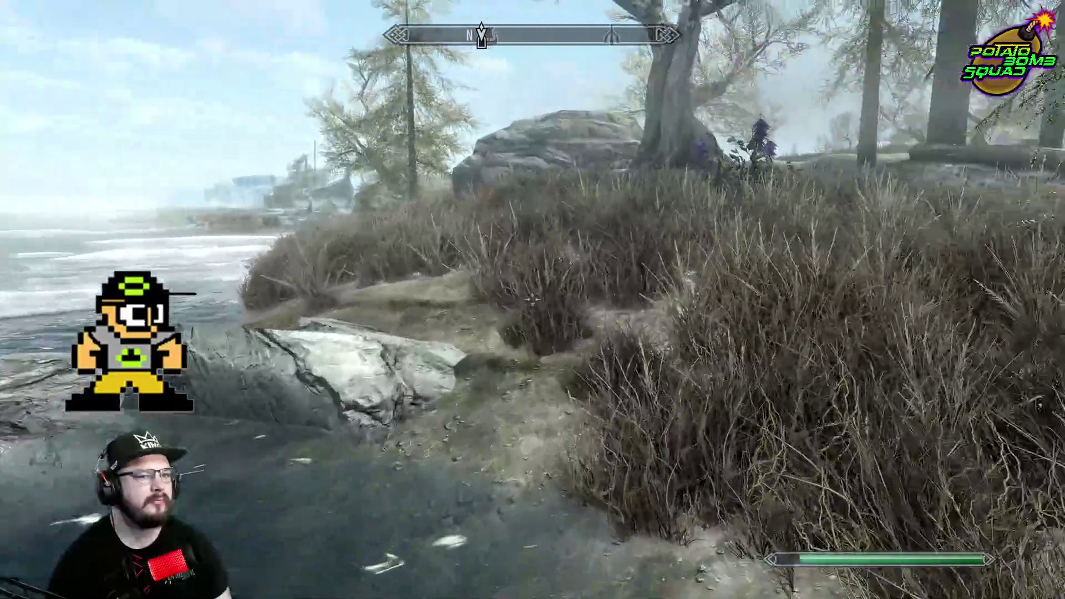
key(e)
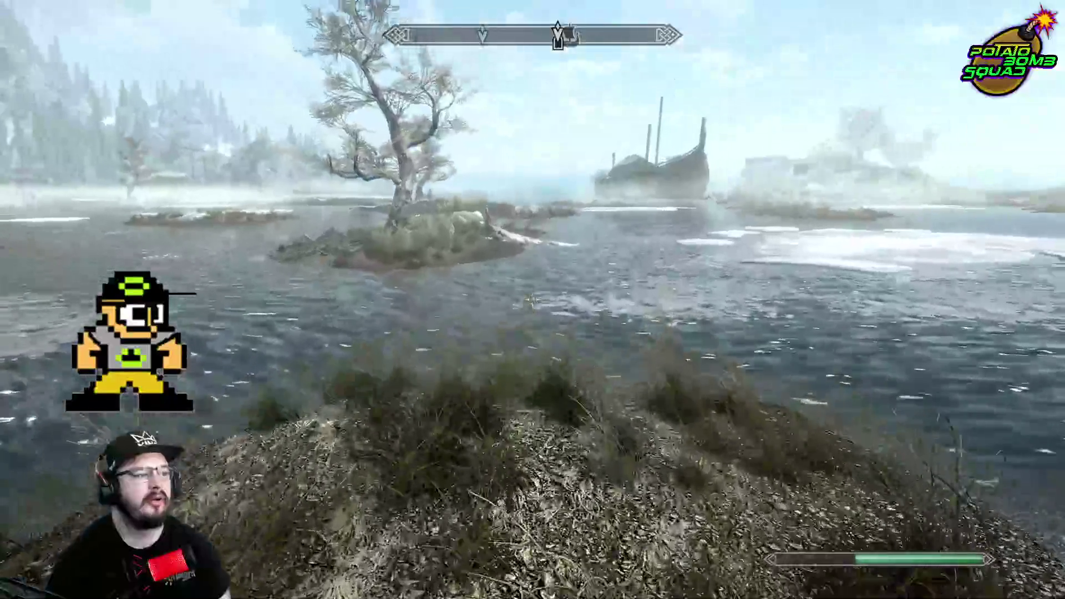
Wade across the icy river past the island to discover the Wreck of the Icerunner
key(w)
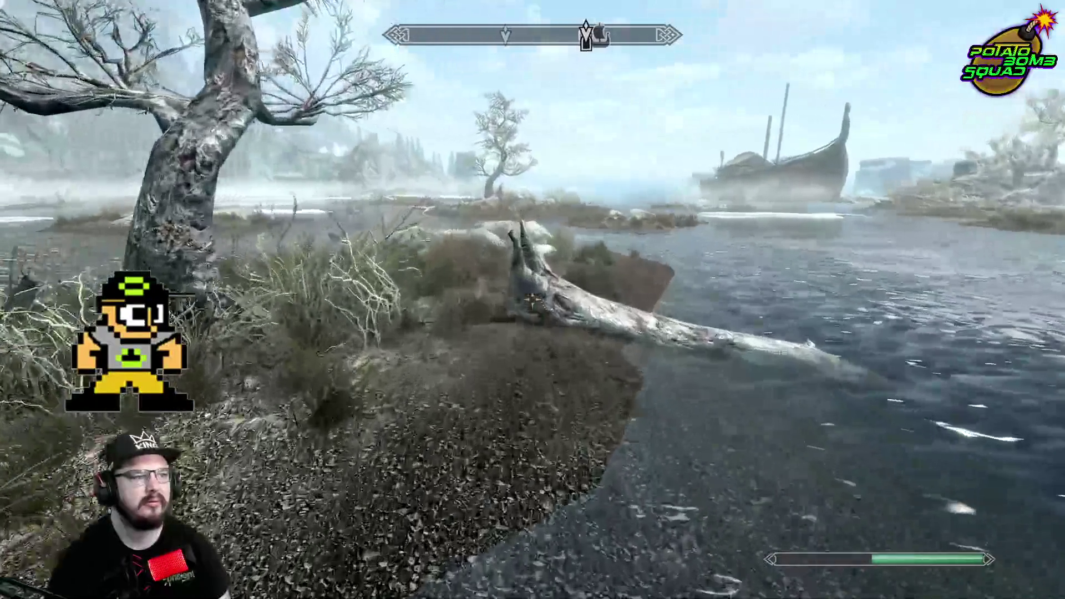
key(w)
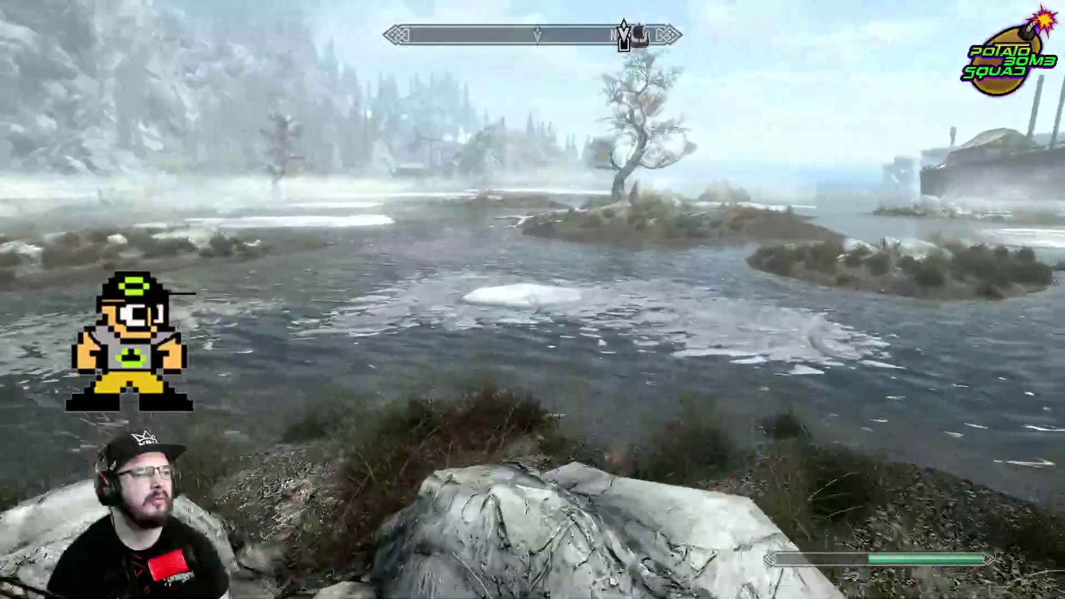
key(w)
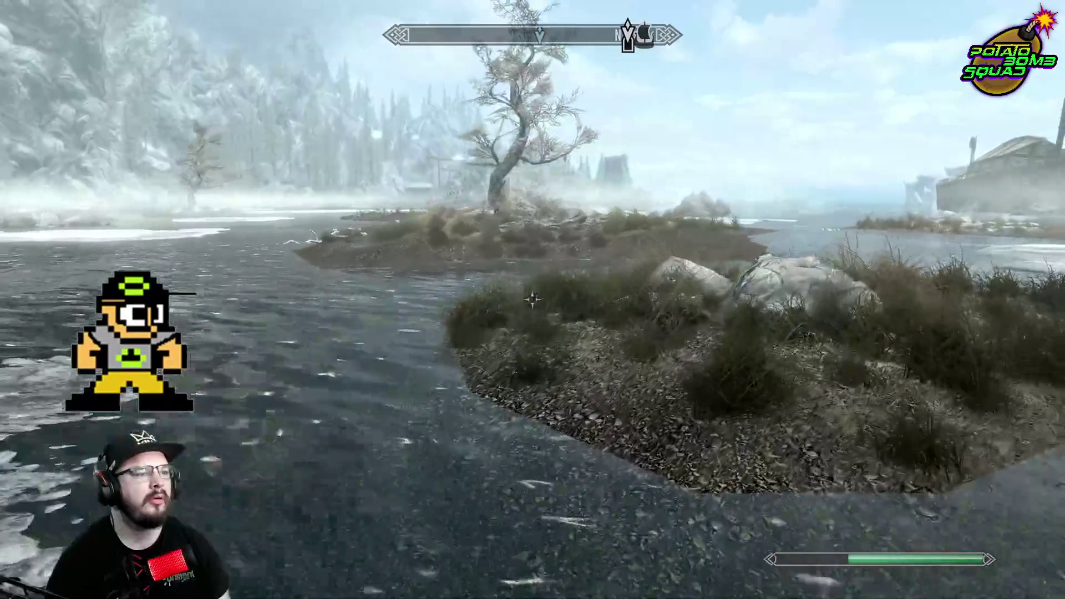
key(w)
key(w)
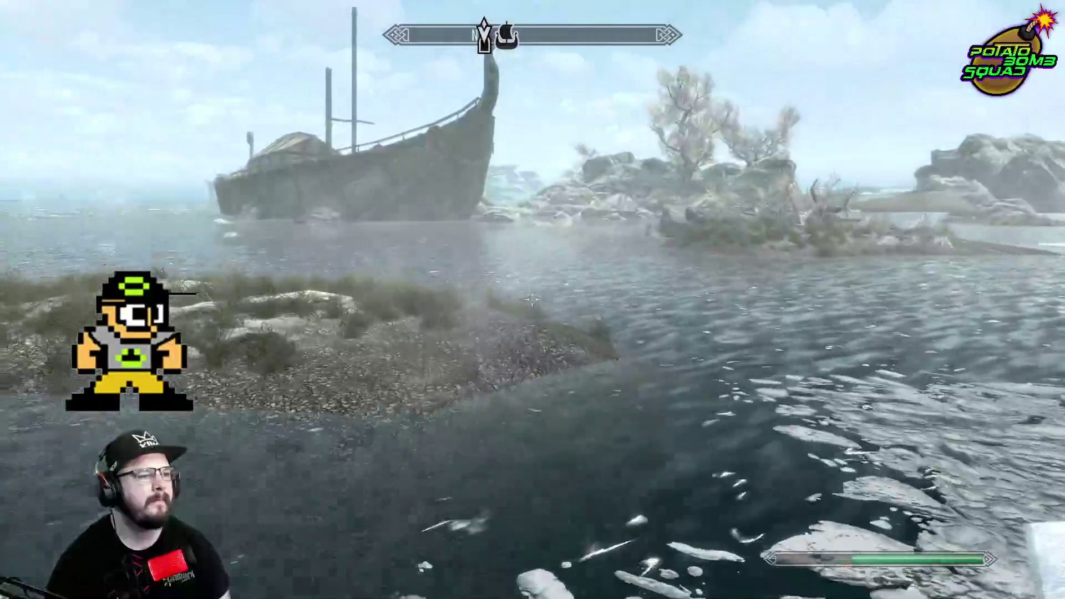
key(w)
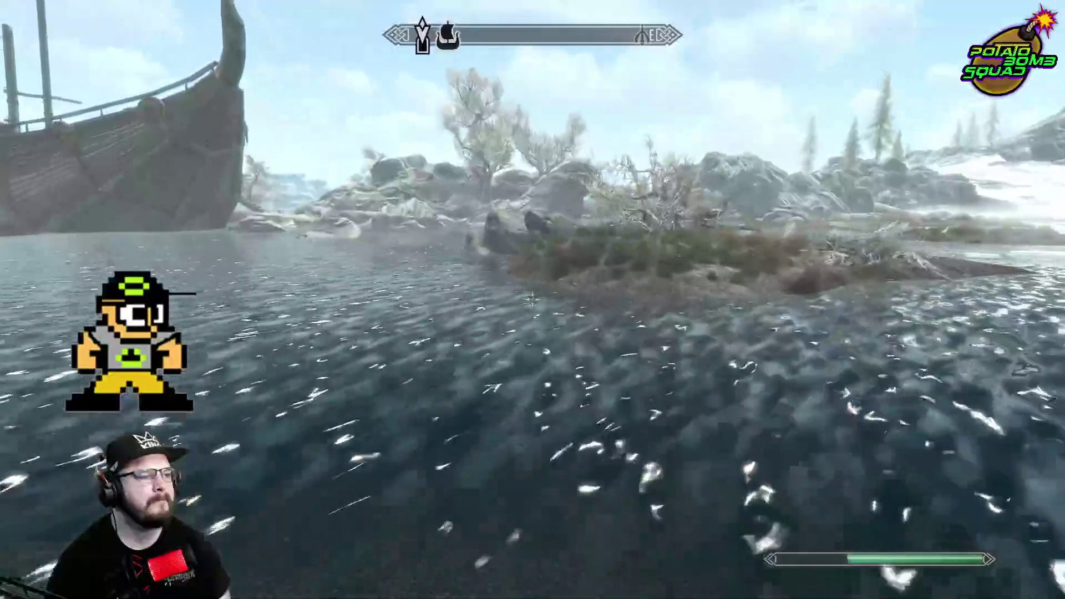
key(w)
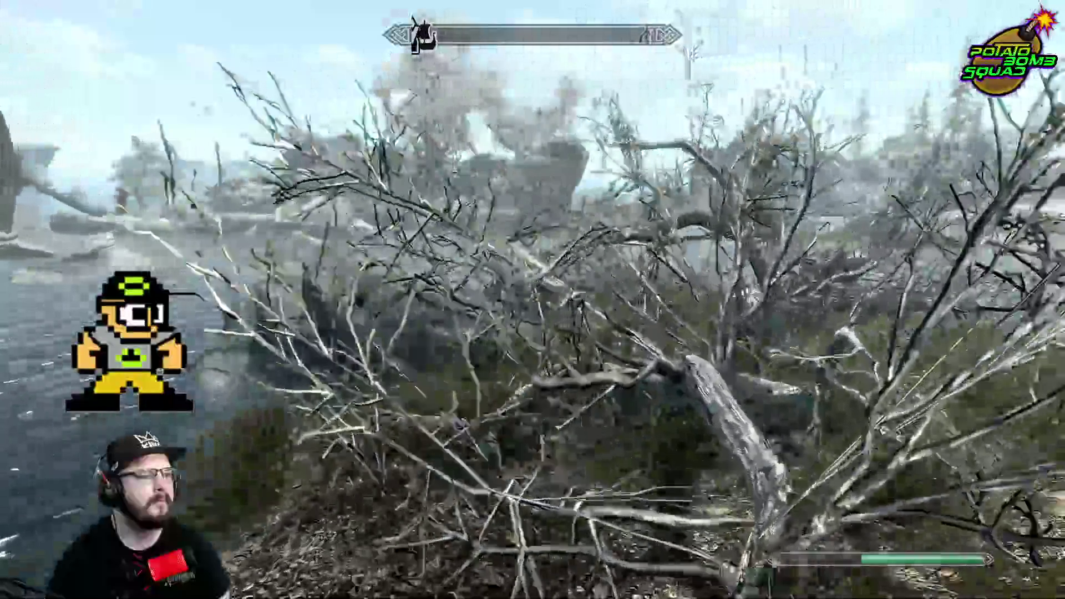
key(w)
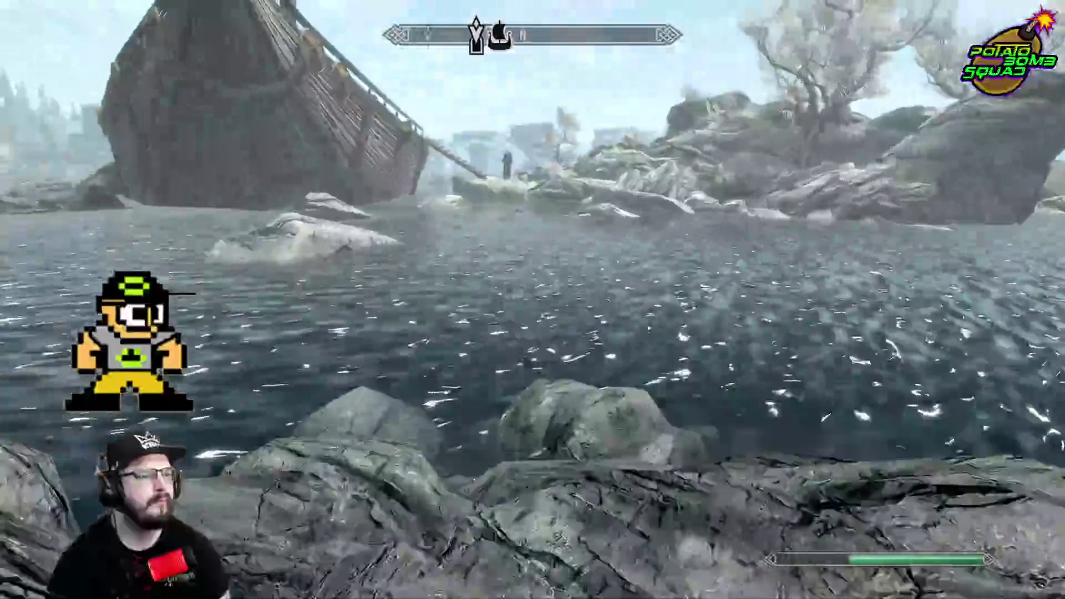
key(w)
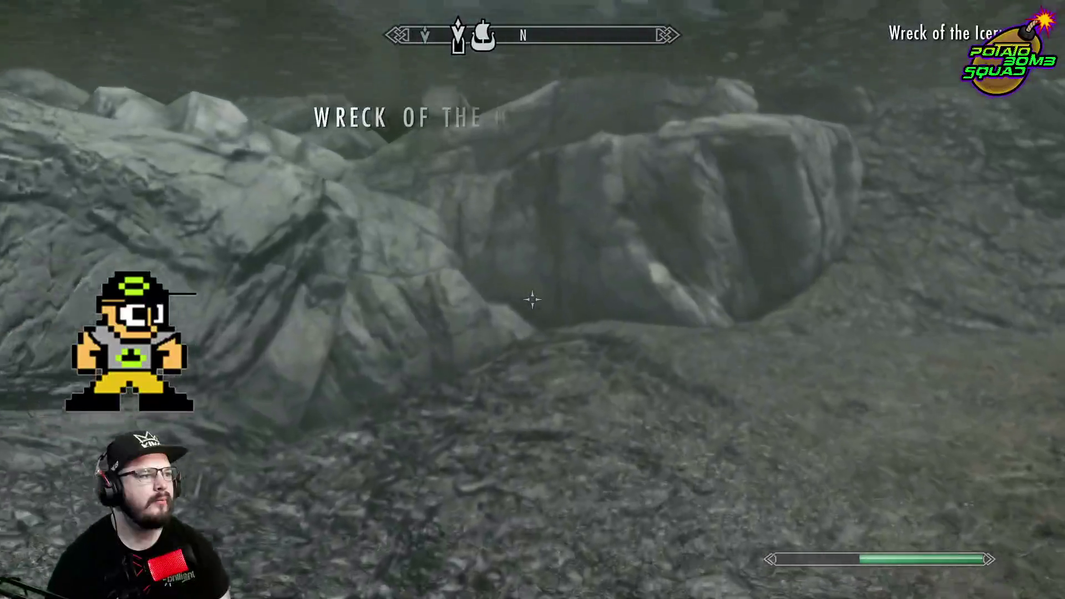
Surface by the wreck, tell the Blackblood Marauder the fire is out, and grab the coin purse
key(w)
key(w)
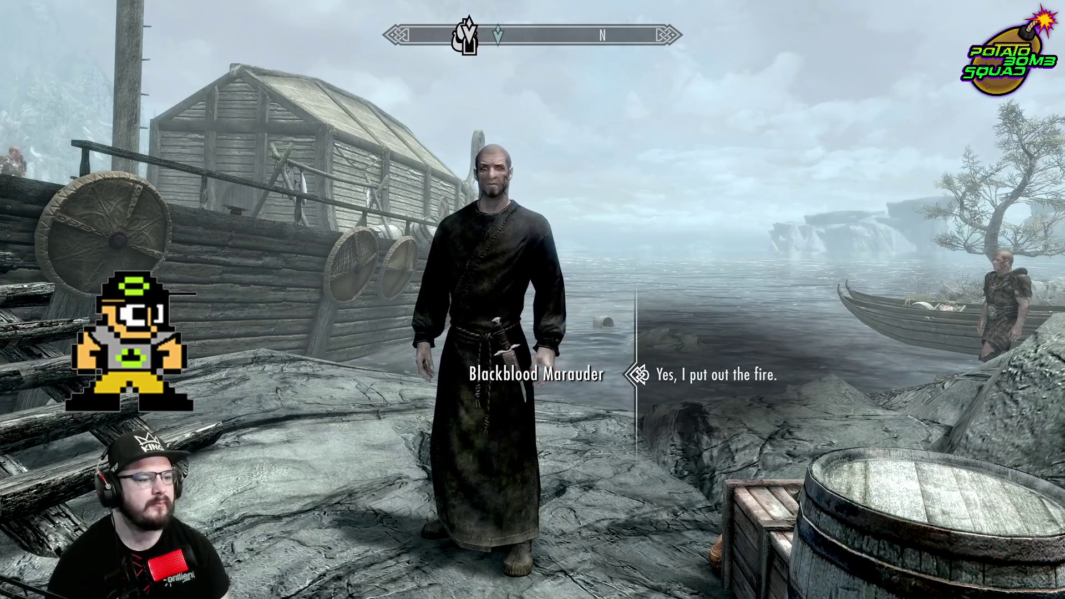
mouse_move(533, 300)
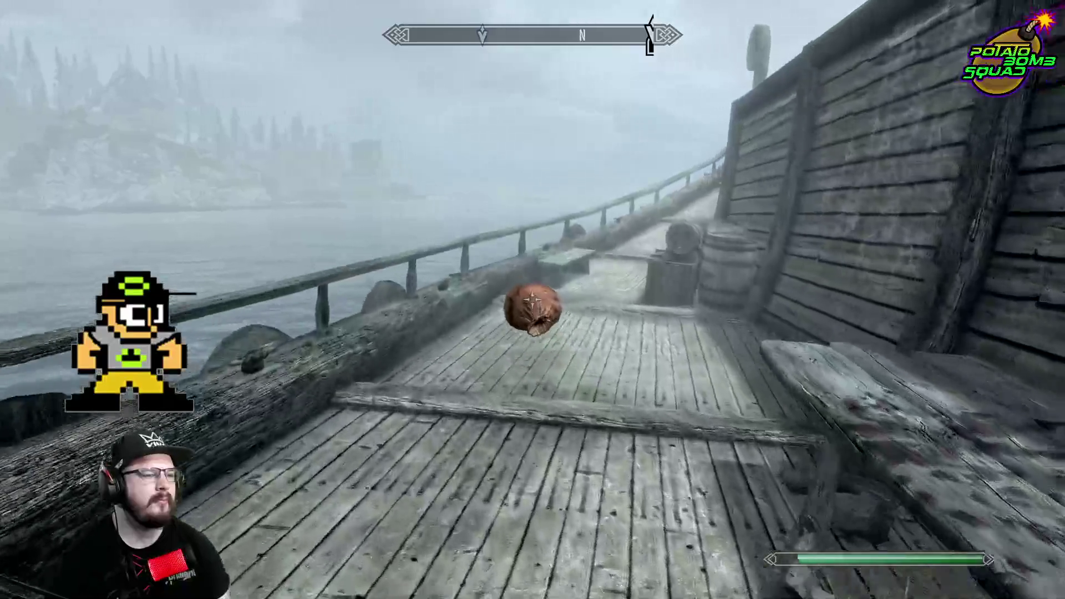
Drop the coin purse, start sneaking, and search the Sailor's body on the deck
key(w)
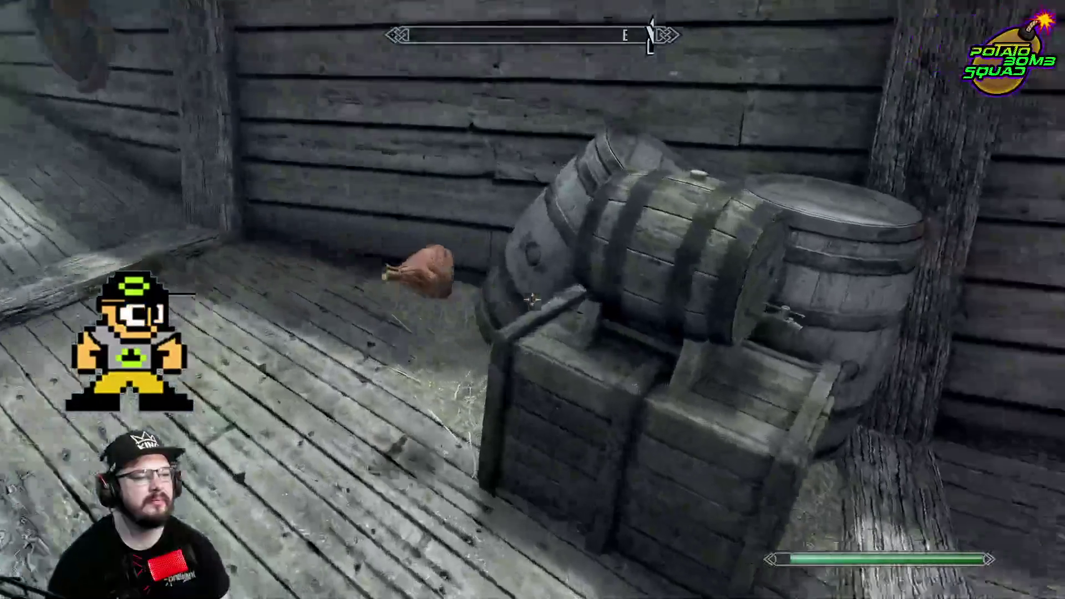
key(e)
key(ctrl)
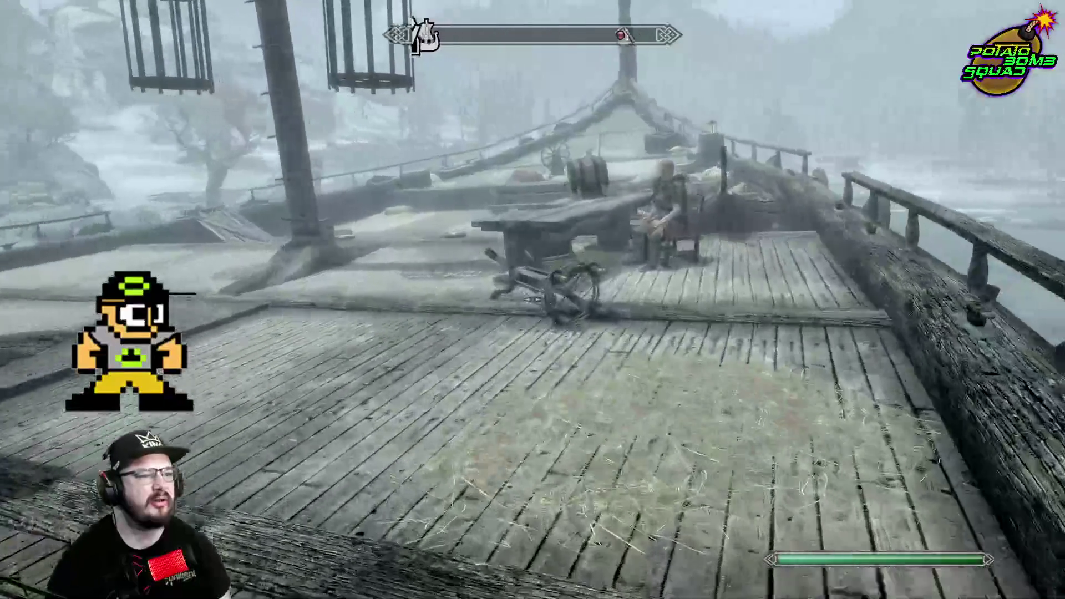
key(w)
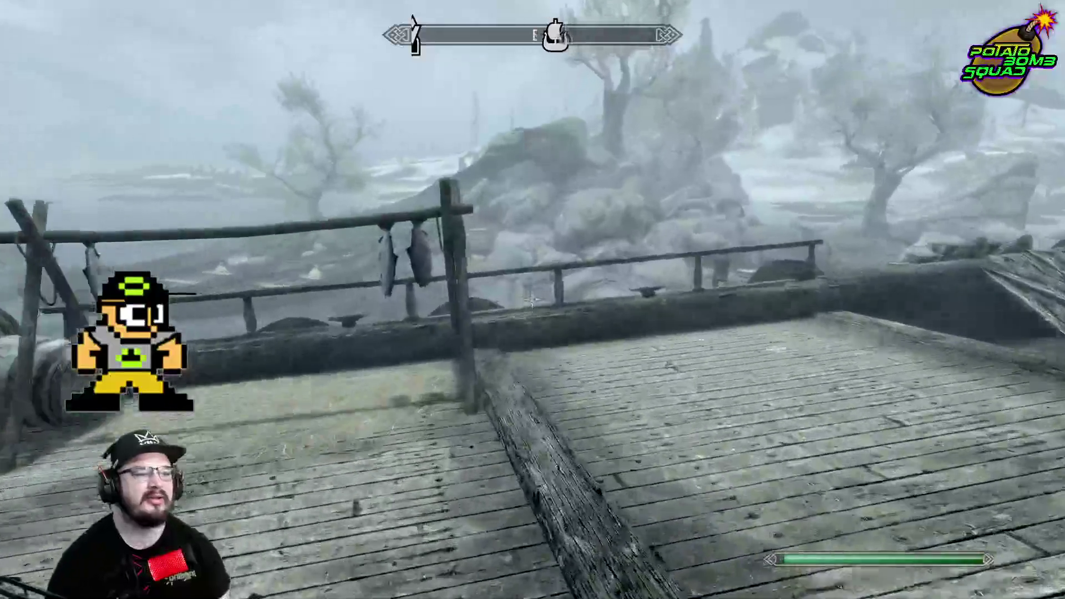
key(w)
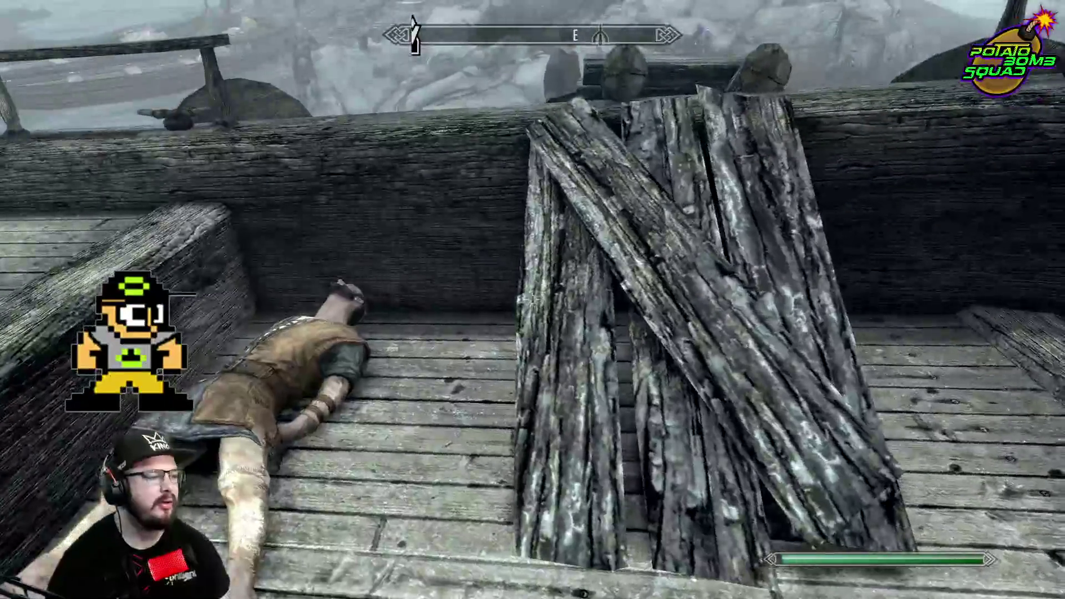
key(e)
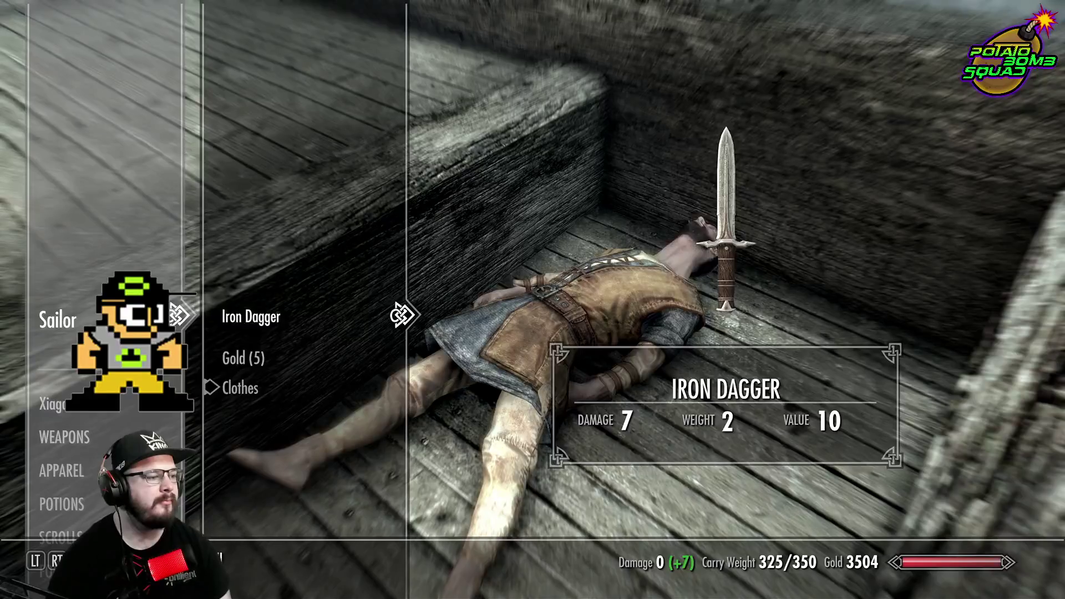
key(Tab)
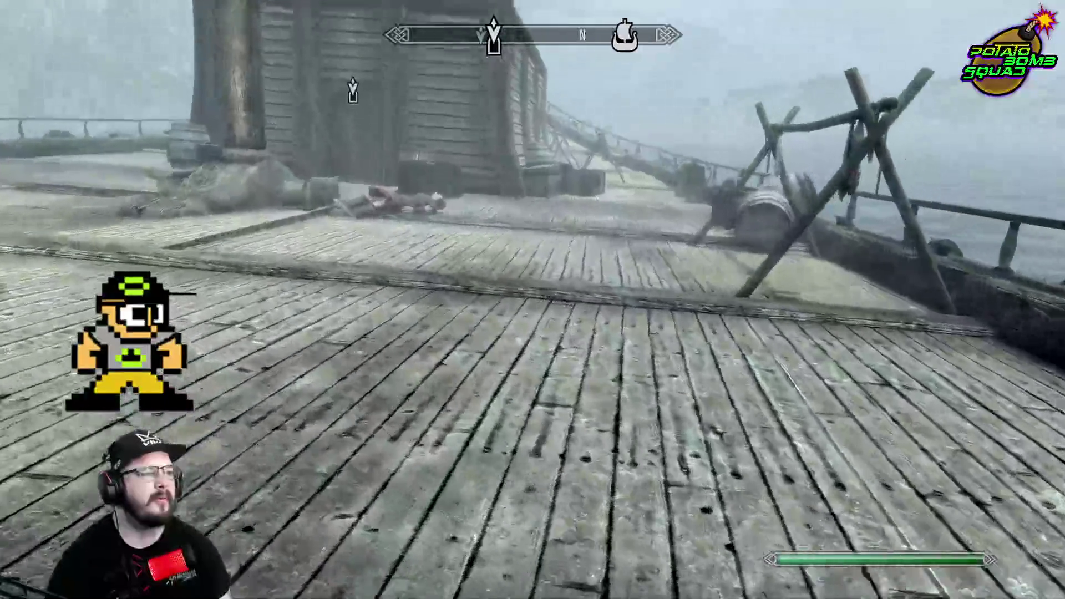
Loot the Imperial Soldier's body, then enter The Icerunner through its door
key(w)
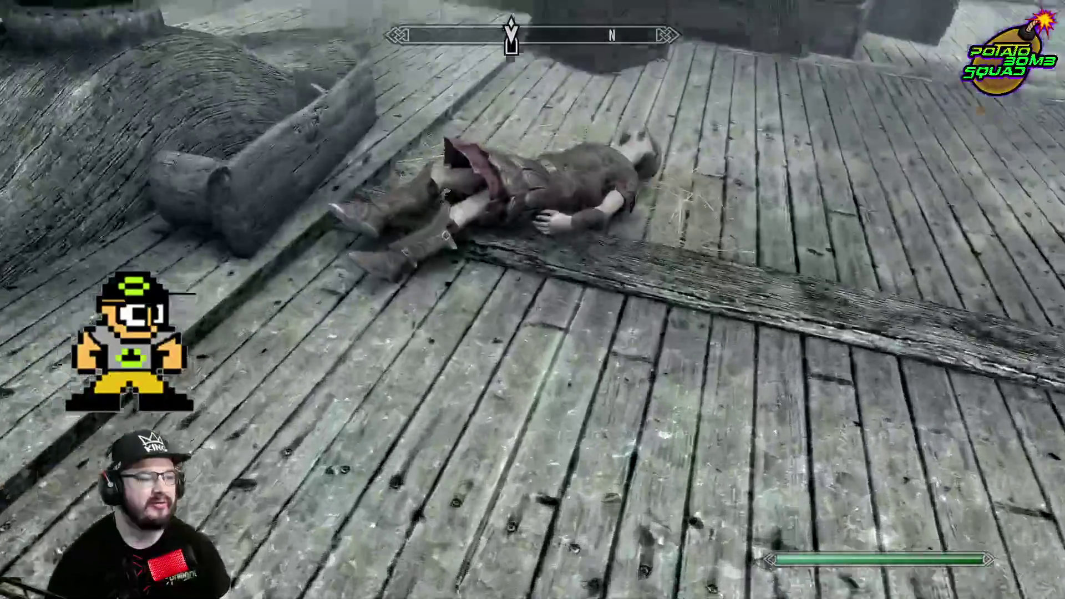
key(e)
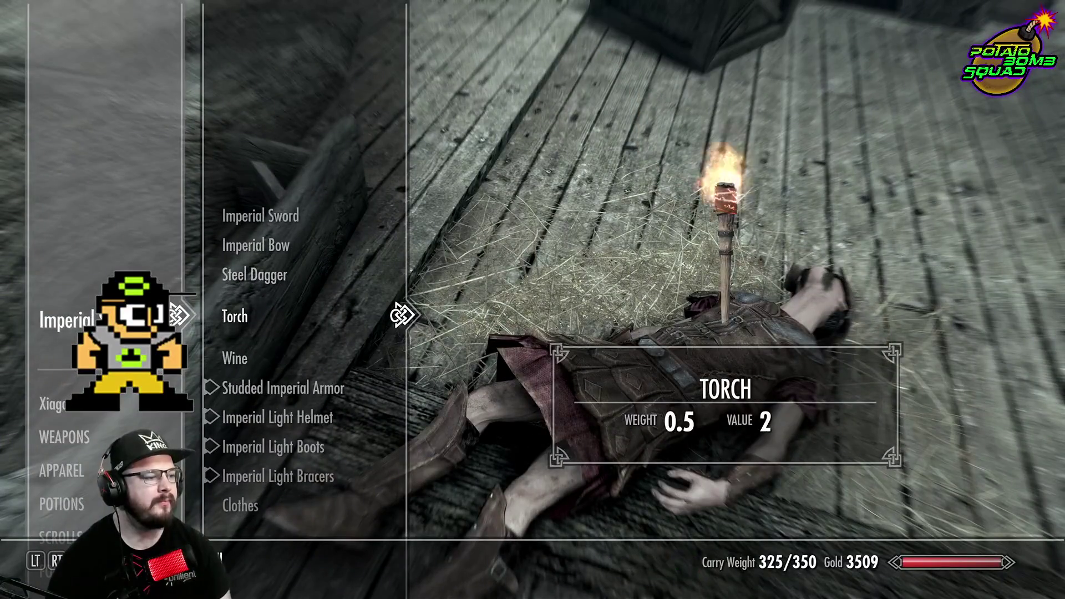
key(Down)
key(Down)
key(Down)
key(Down)
key(Tab)
key(w)
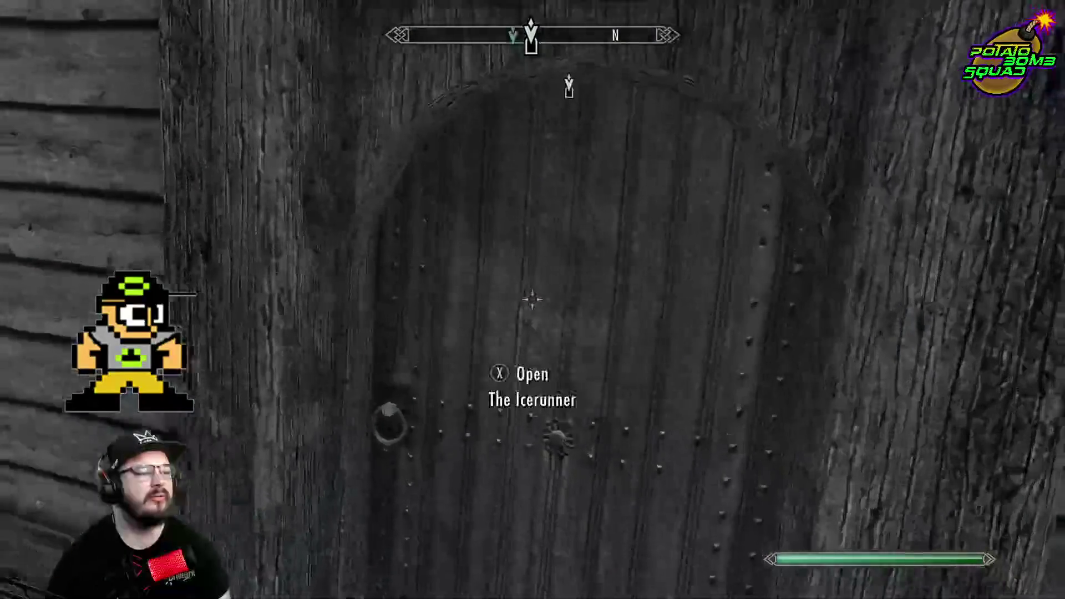
key(e)
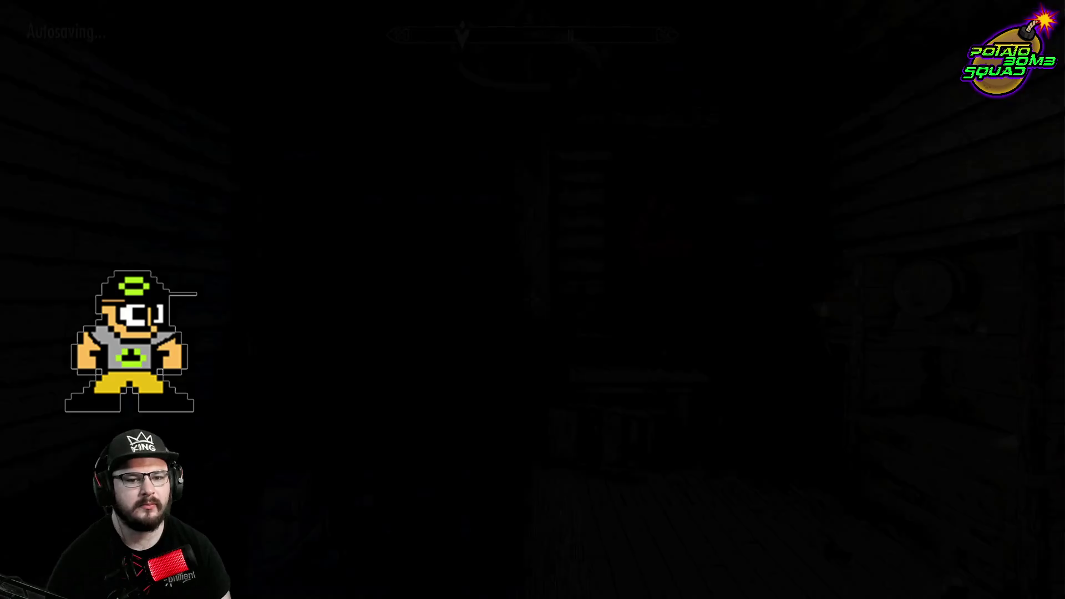
Search the Sailor's body in the hold and take the Gold (7)
key(w)
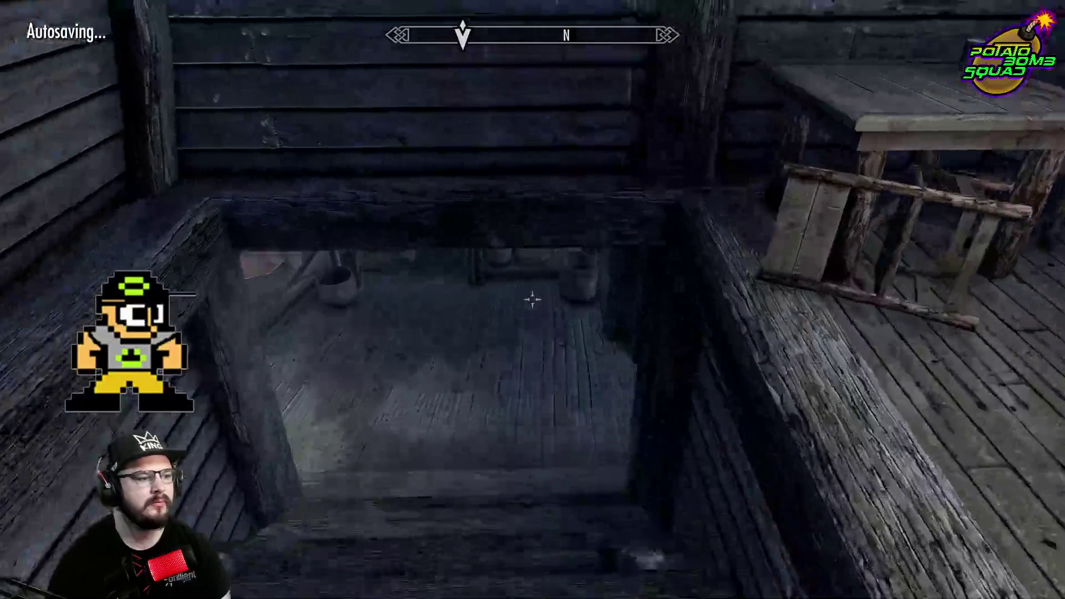
key(w)
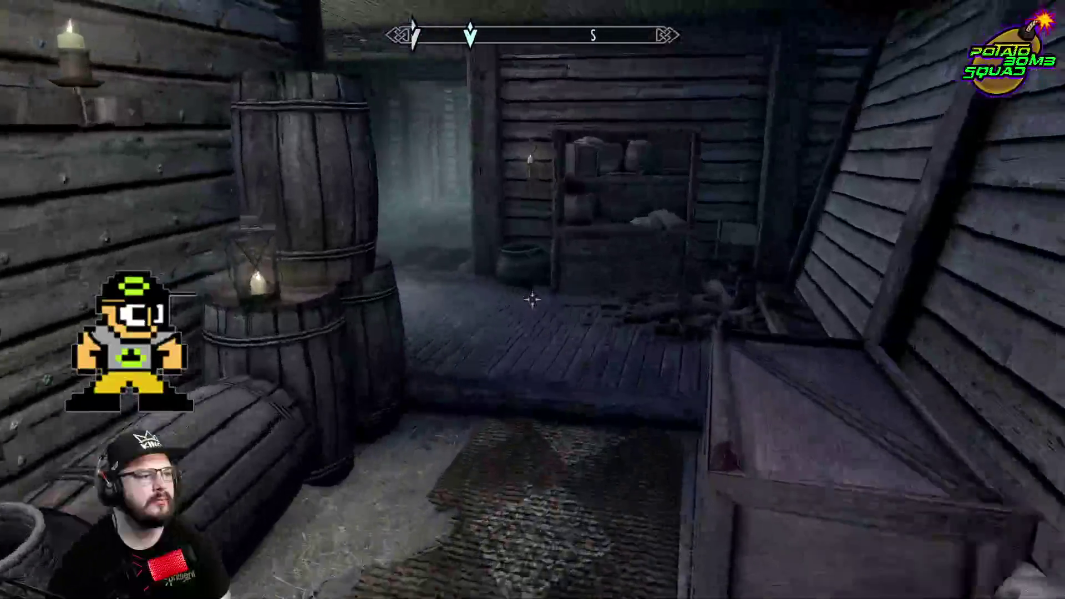
key(e)
key(Down)
key(e)
key(Tab)
Go through the dark storeroom into the bedroom and search the end table
key(w)
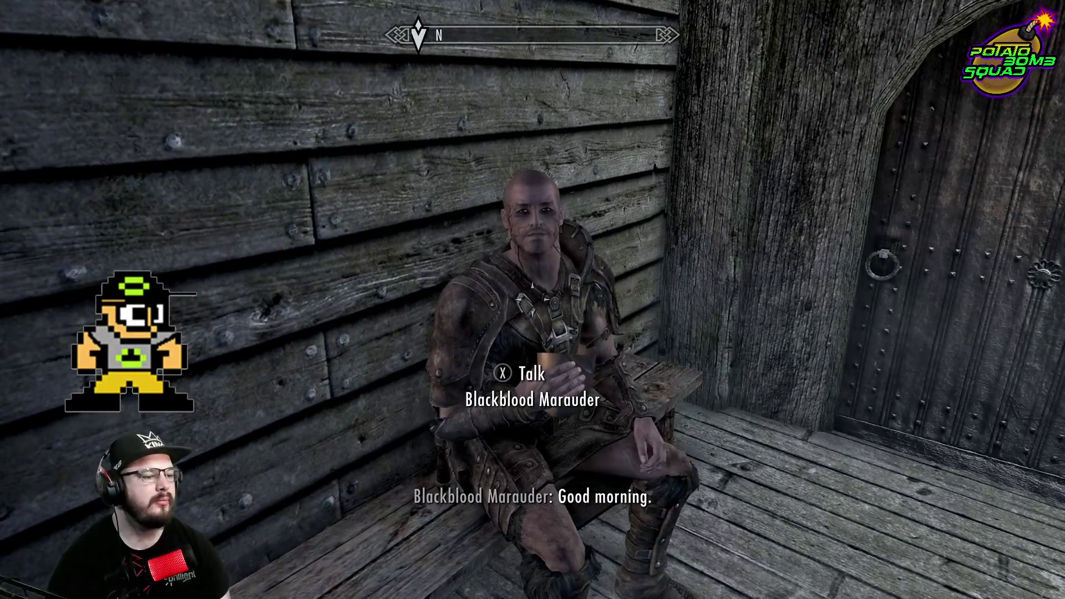
key(e)
key(w)
key(w)
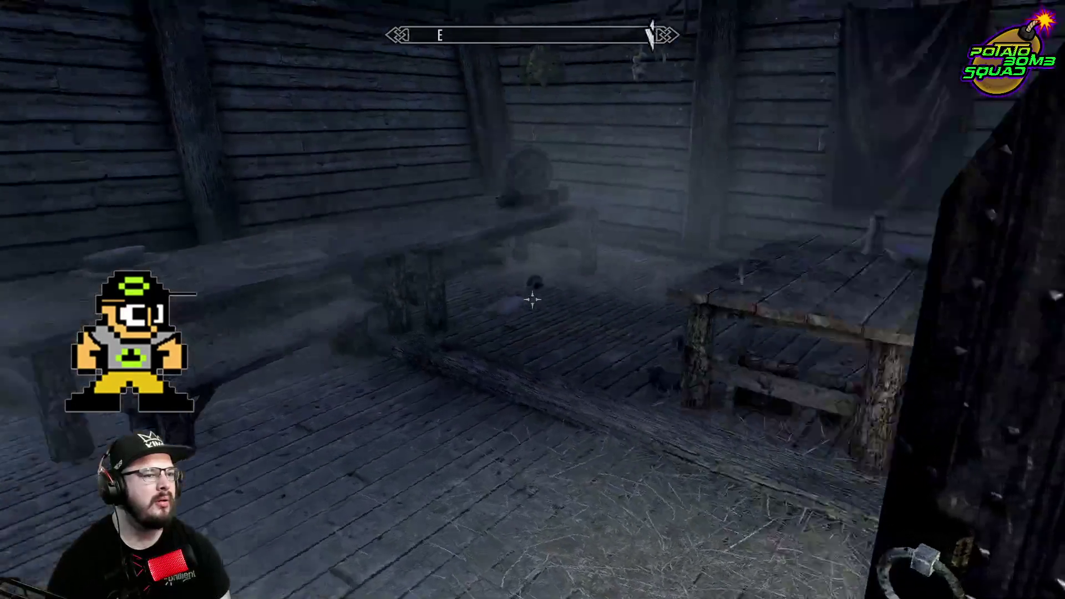
key(w)
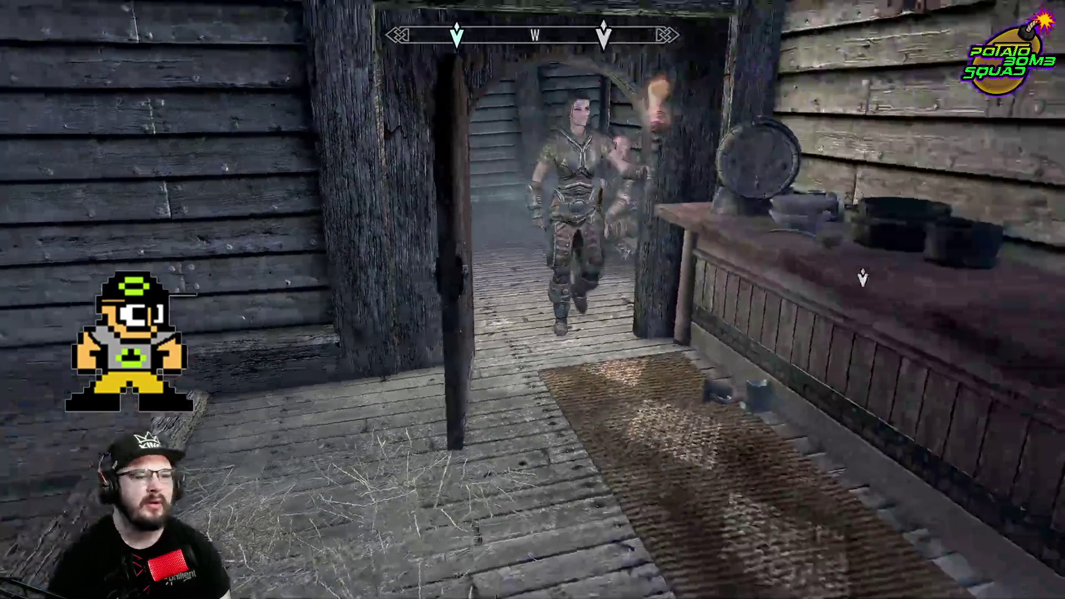
key(w)
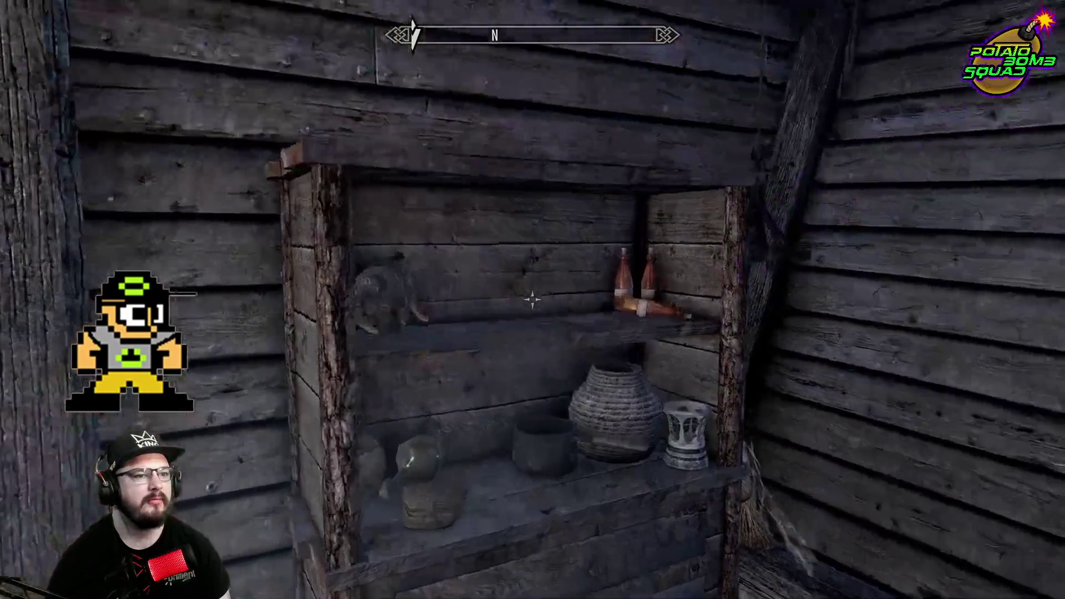
key(w)
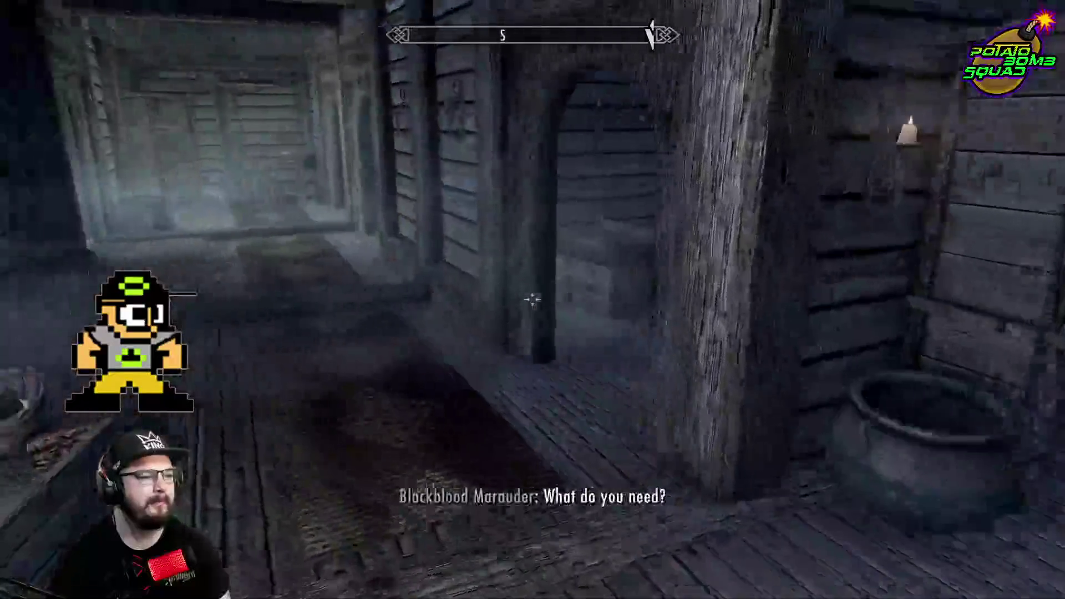
key(w)
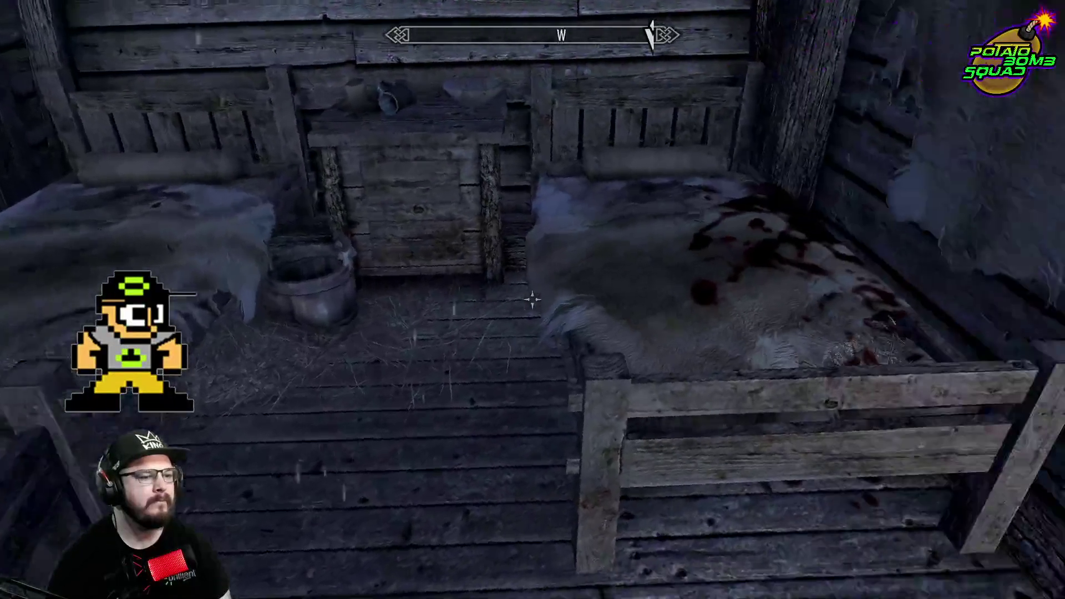
key(w)
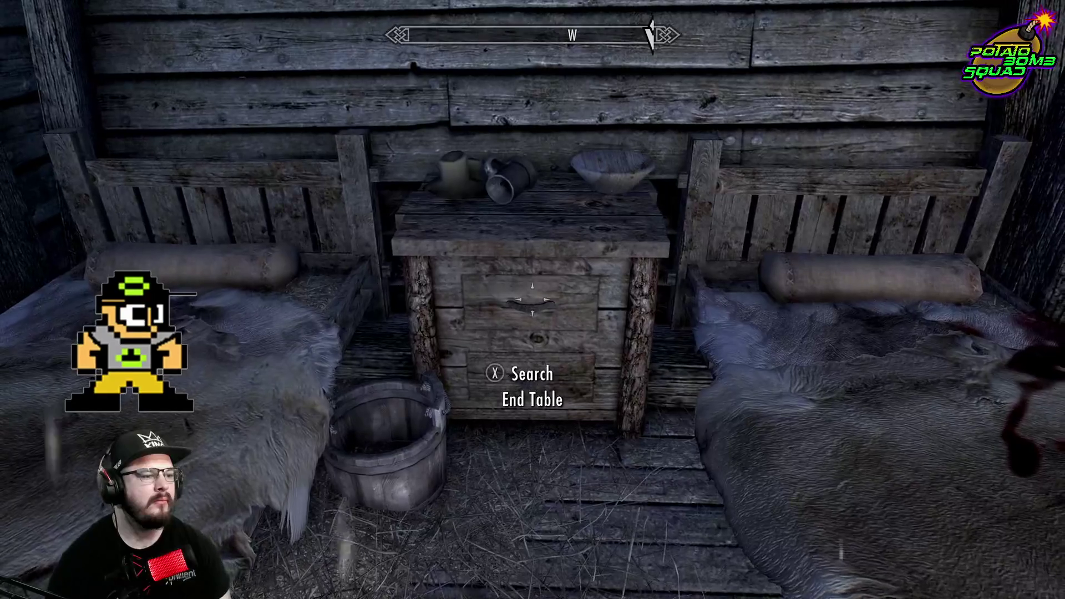
key(Tab)
Continue east past the soldier's body into the room with crates and candelabra
key(w)
key(w)
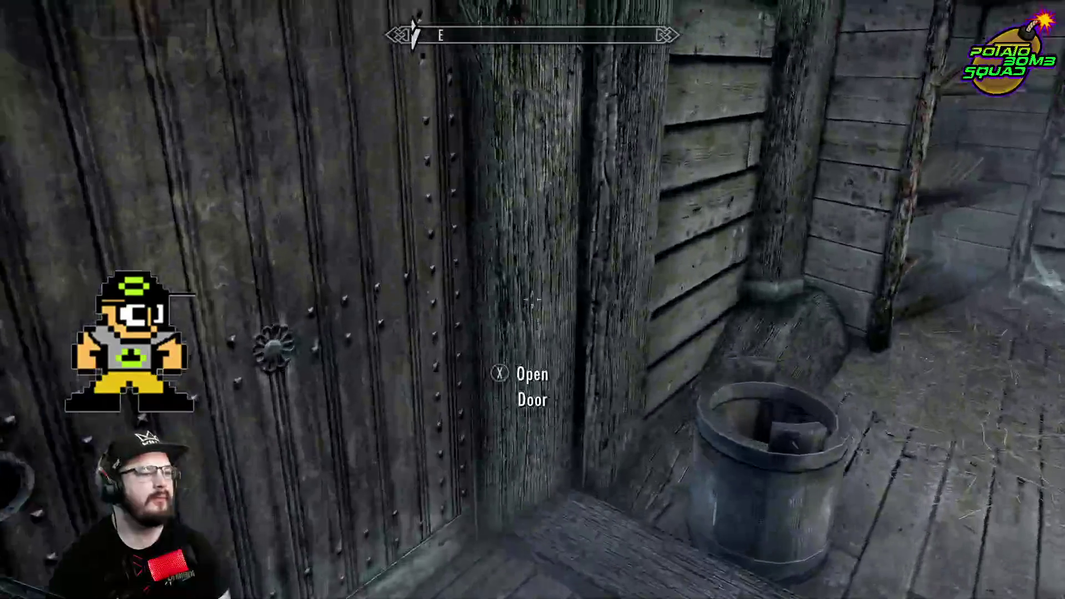
key(e)
key(w)
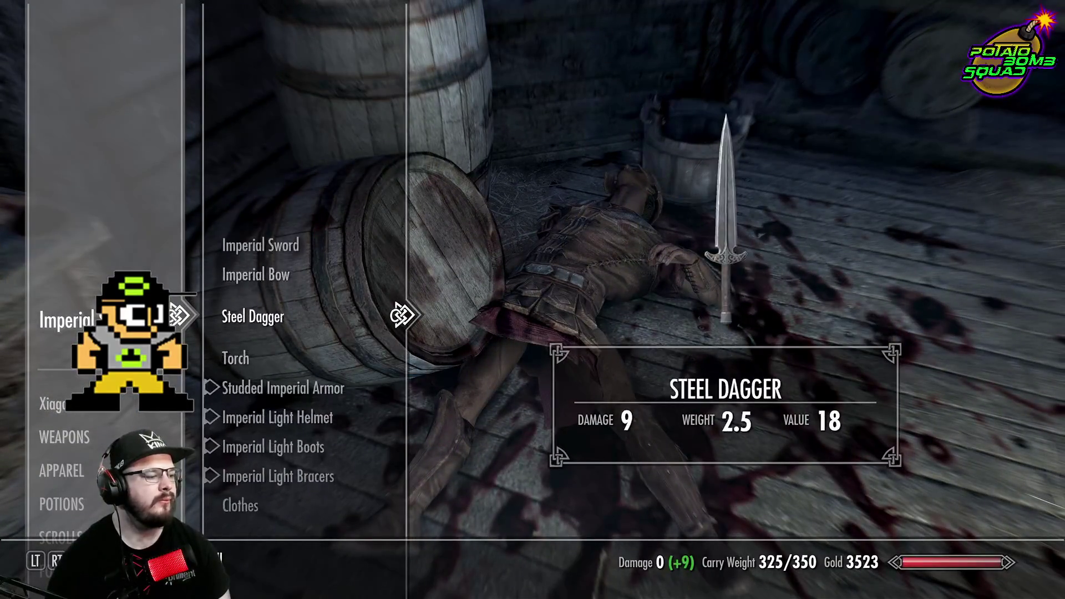
key(w)
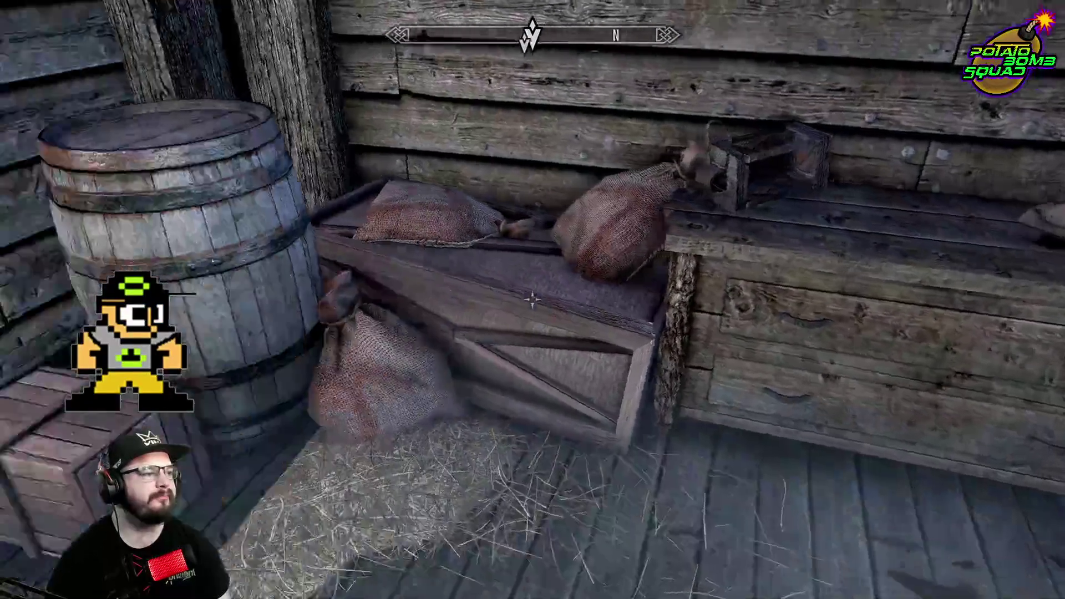
key(w)
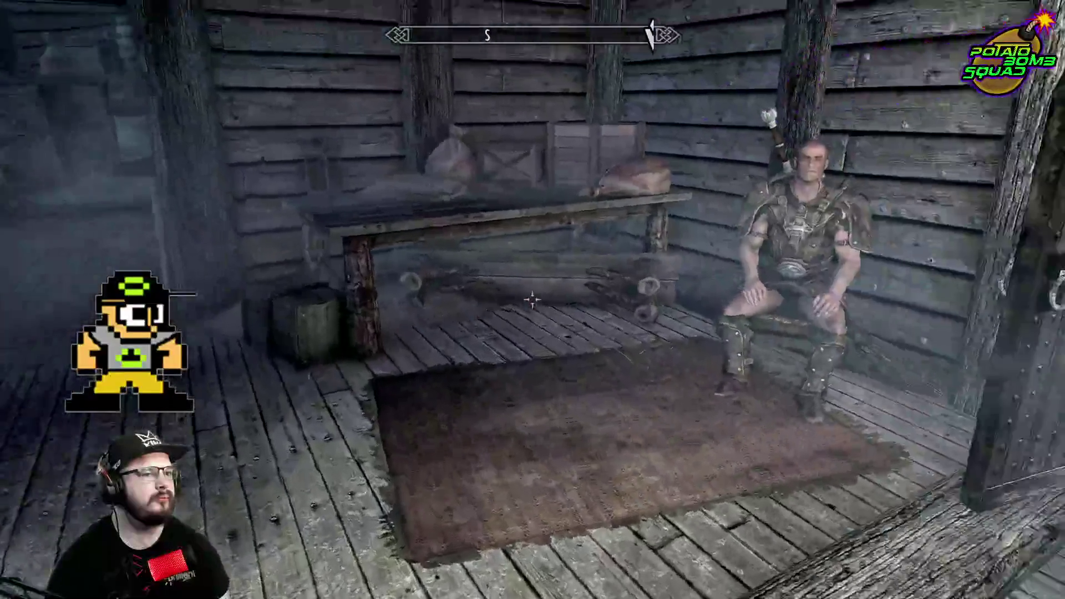
key(w)
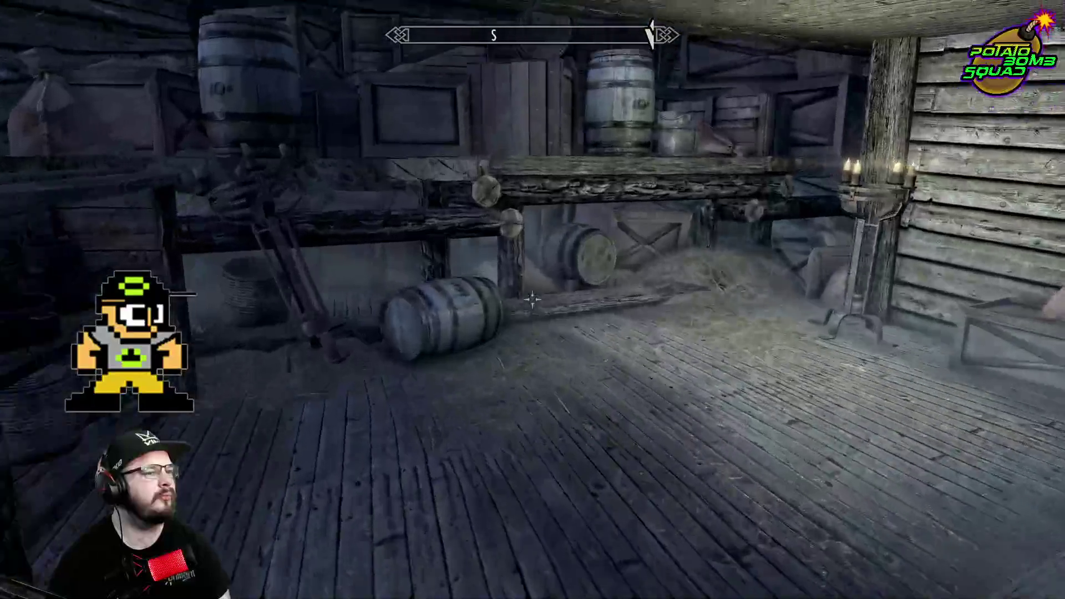
Cross the flooded floor and open the door into Deeja's room
key(w)
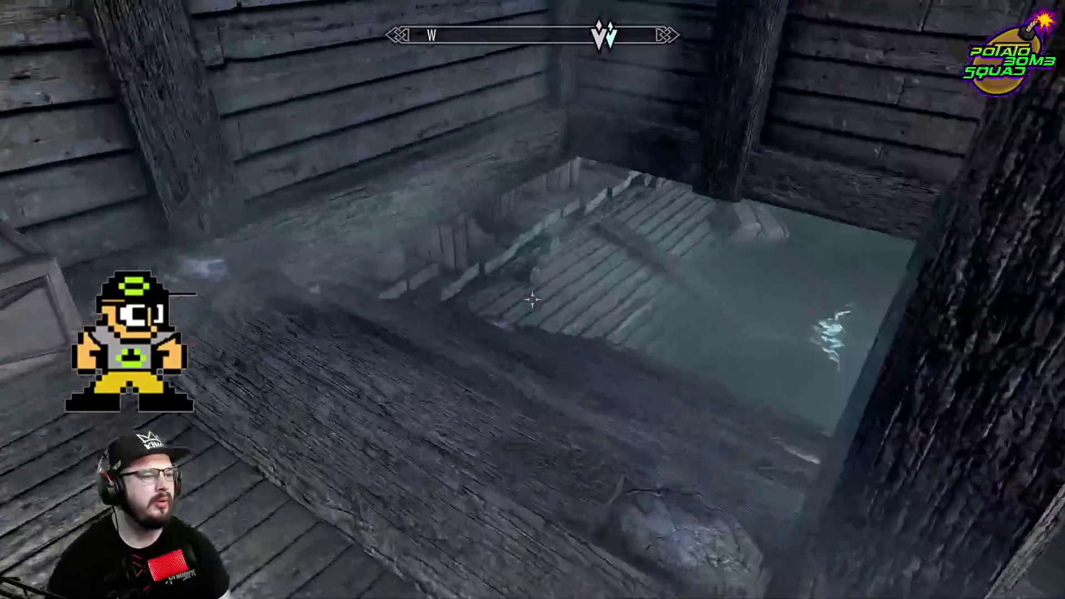
key(w)
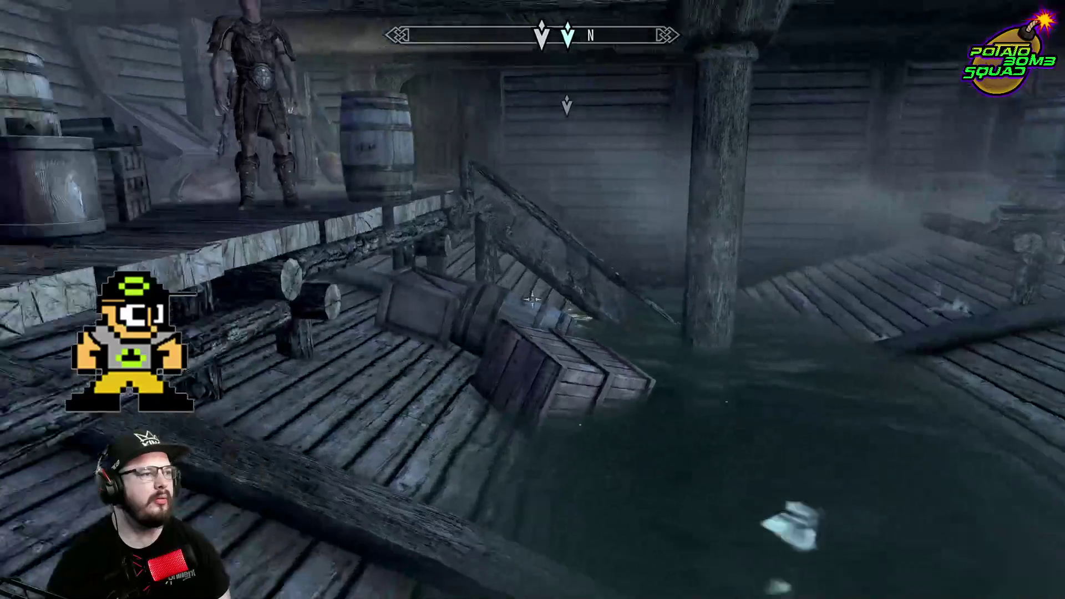
key(w)
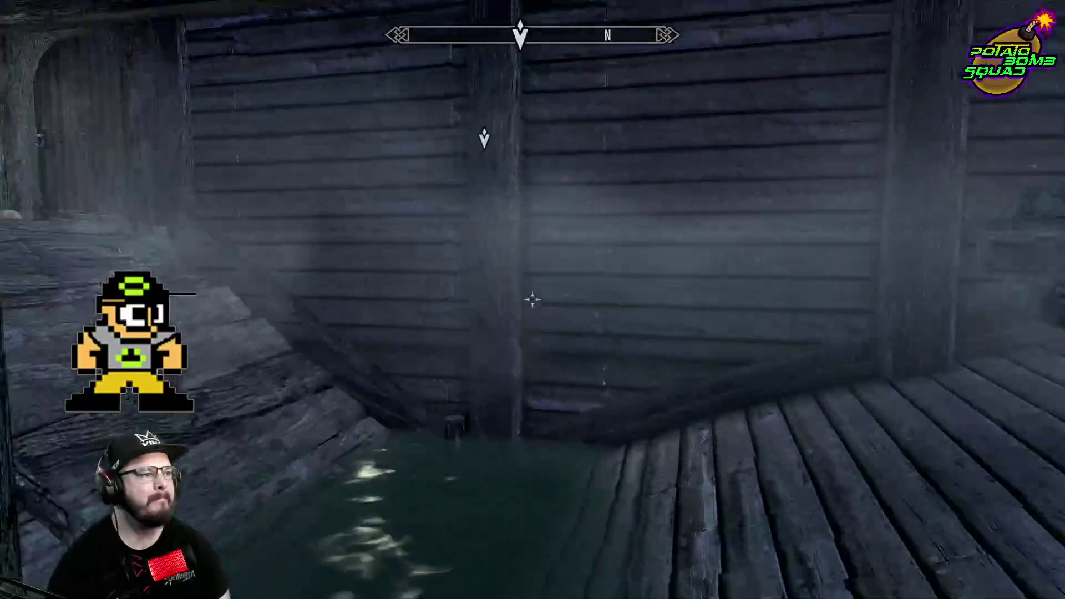
key(e)
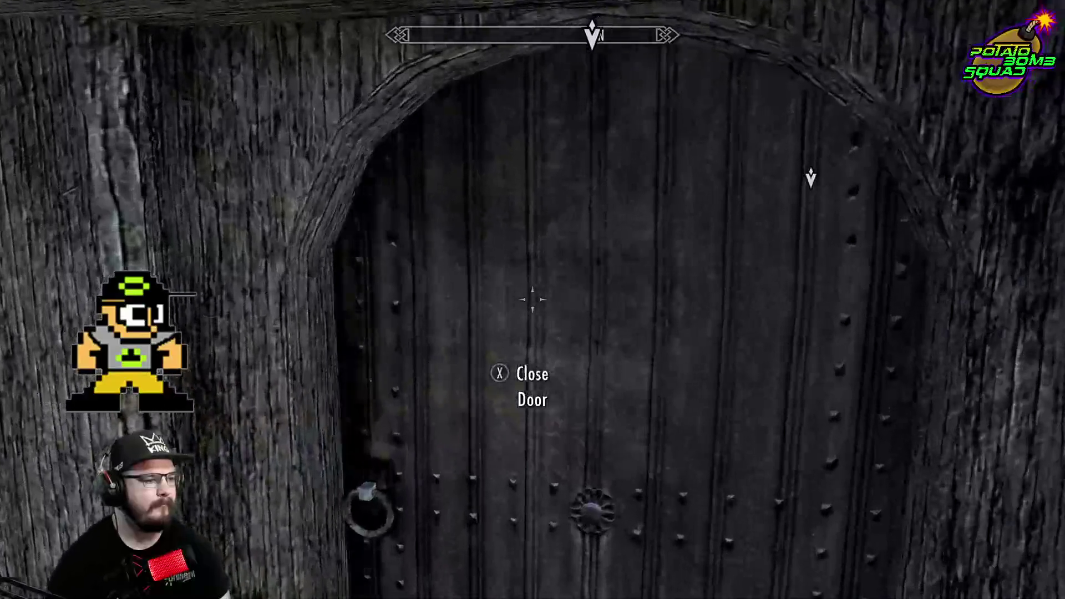
key(w)
key(w)
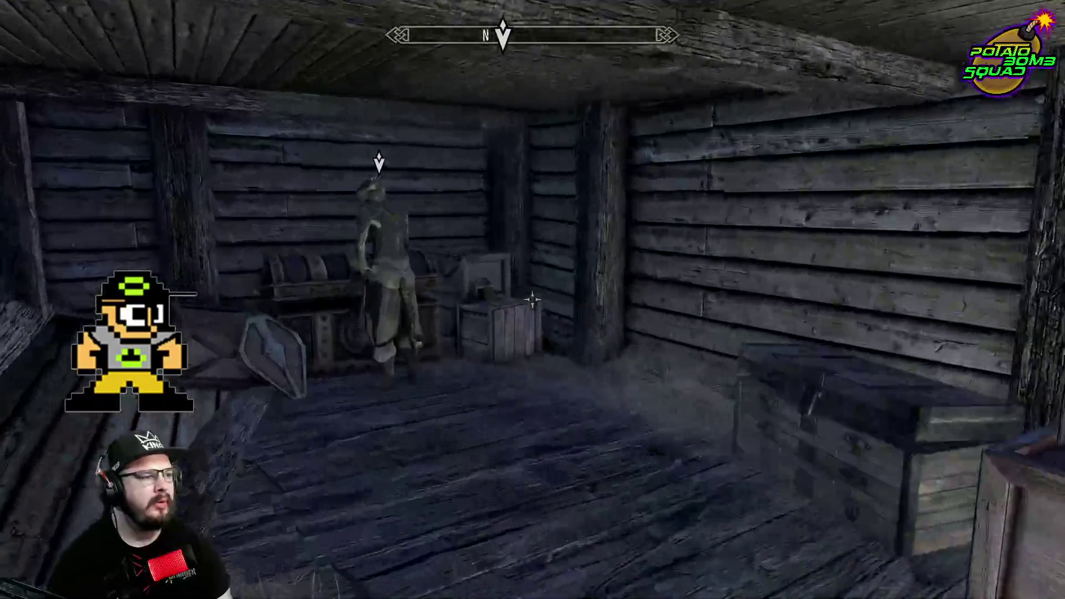
key(w)
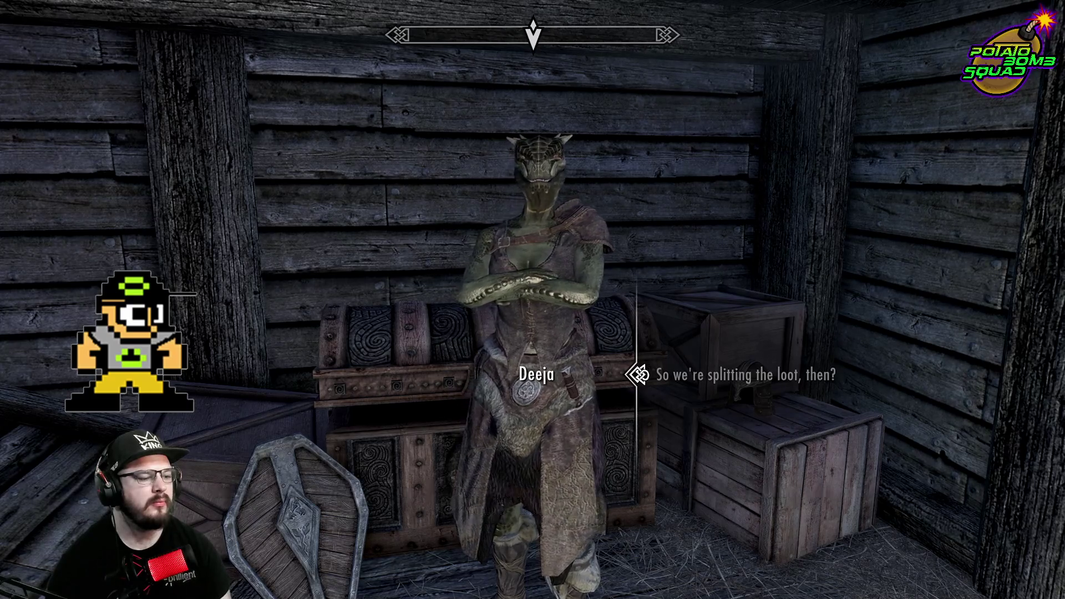
Answer Deeja about splitting the loot, kill her, and take the Note From Jaree-Ra and 25 gold
key(e)
key(r)
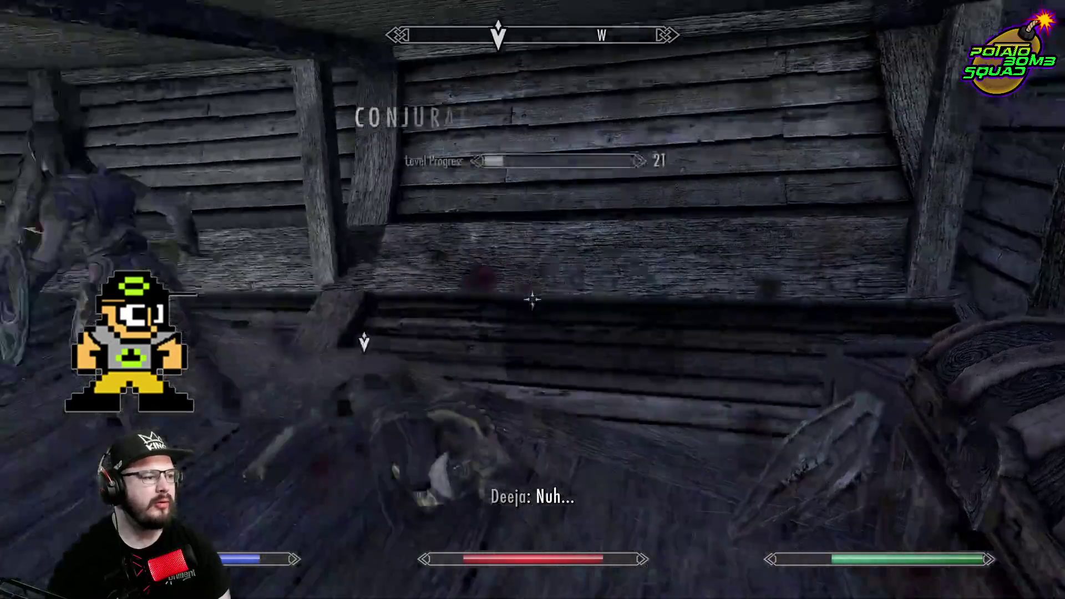
key(e)
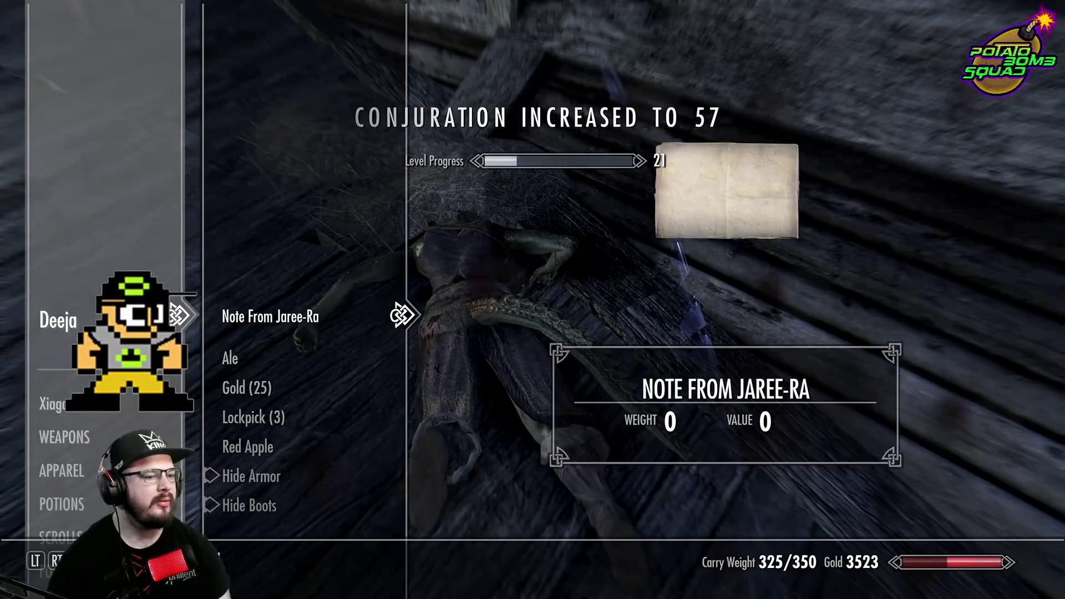
key(e)
key(Down)
key(e)
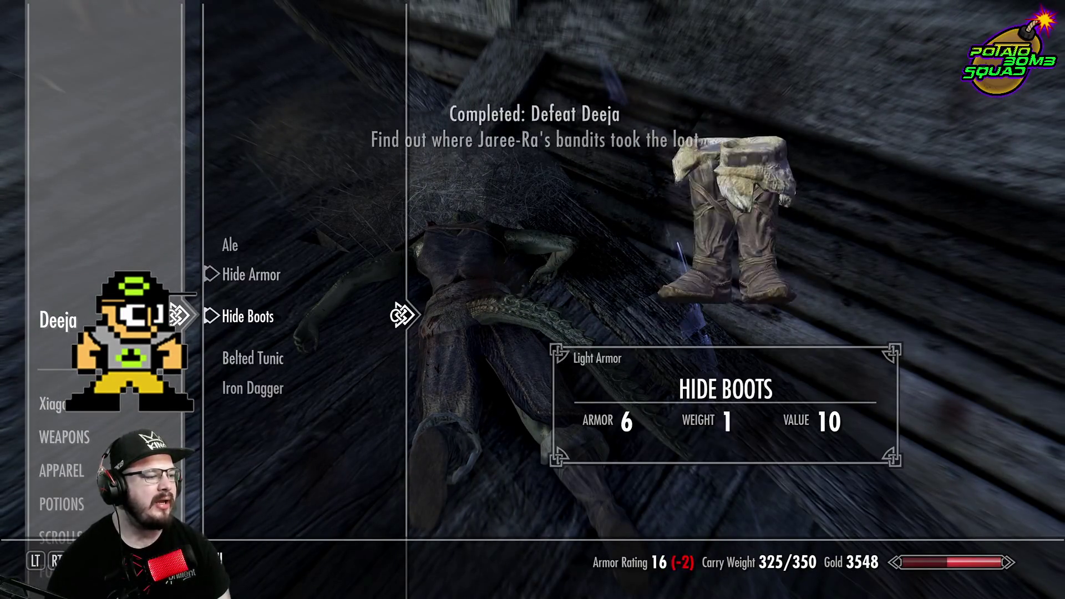
key(Tab)
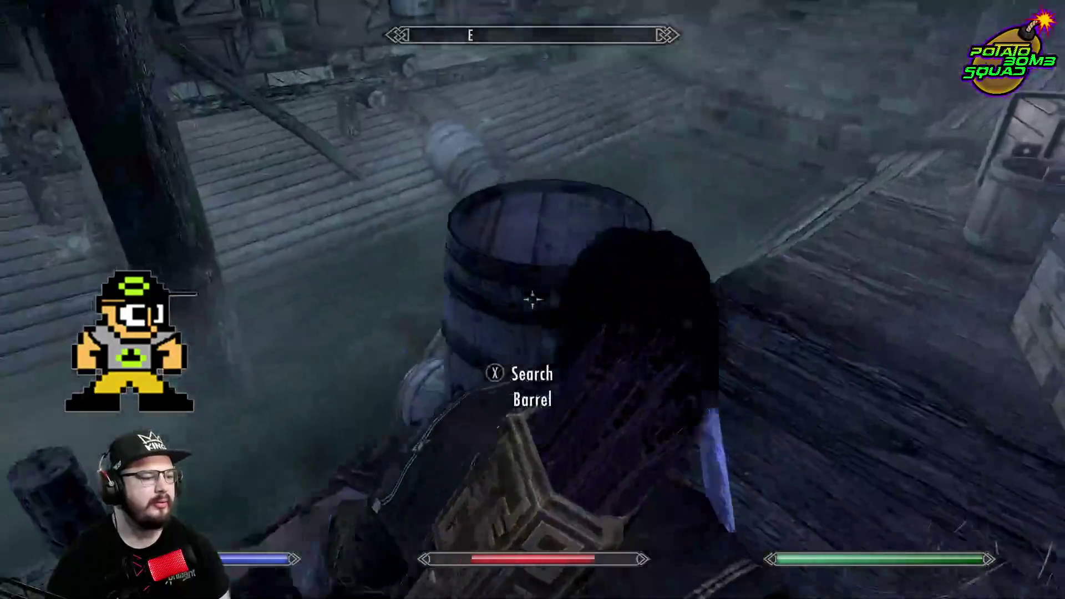
Loot the dead Blackblood Marauder, empty the satchel on the crates, and check the chest
key(e)
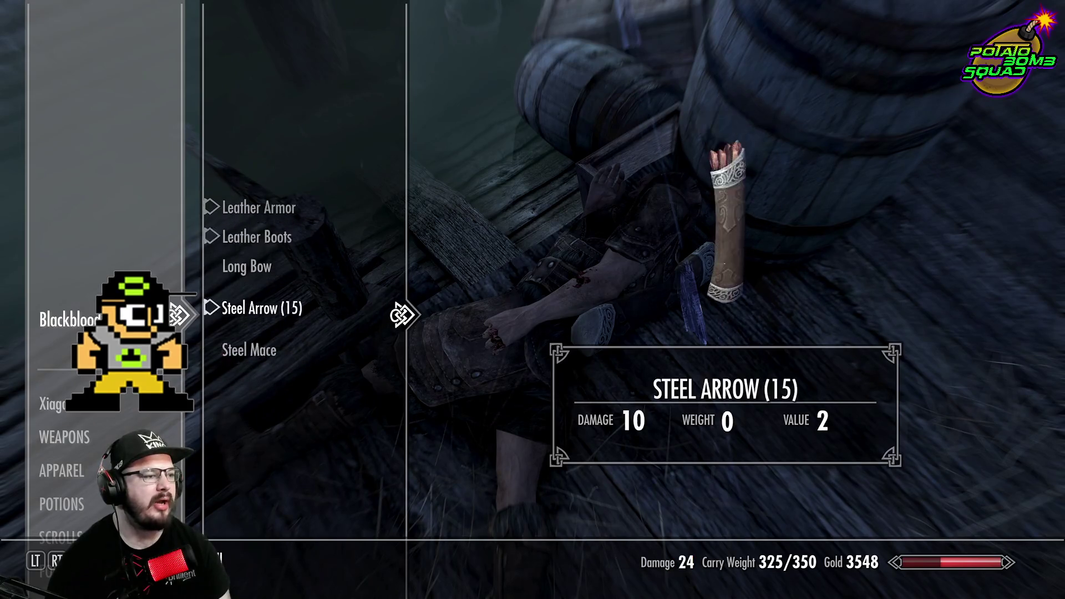
key(Tab)
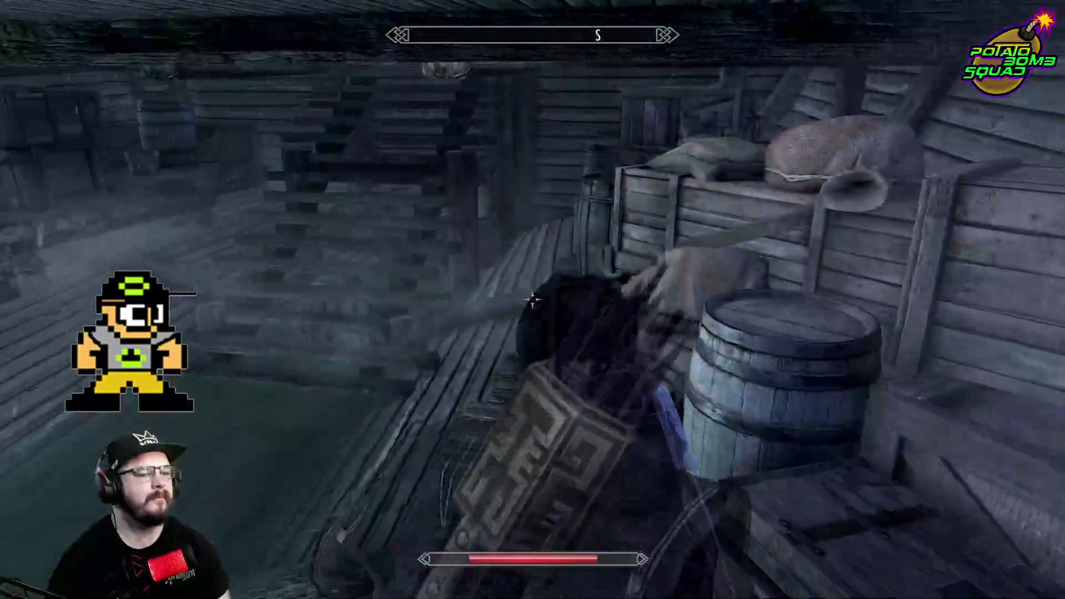
key(e)
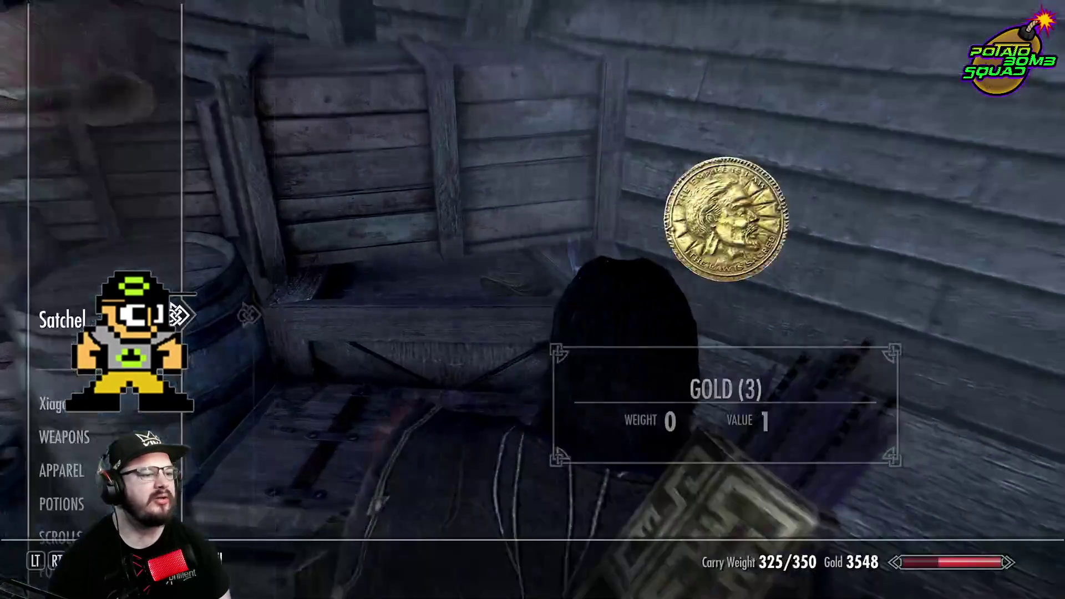
key(r)
key(Tab)
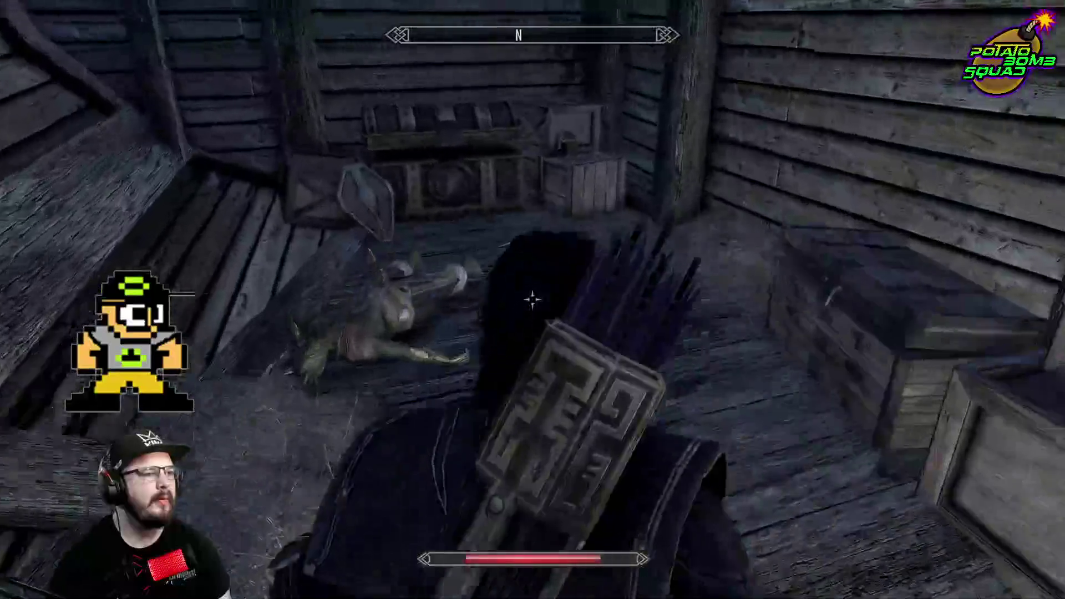
key(e)
key(Tab)
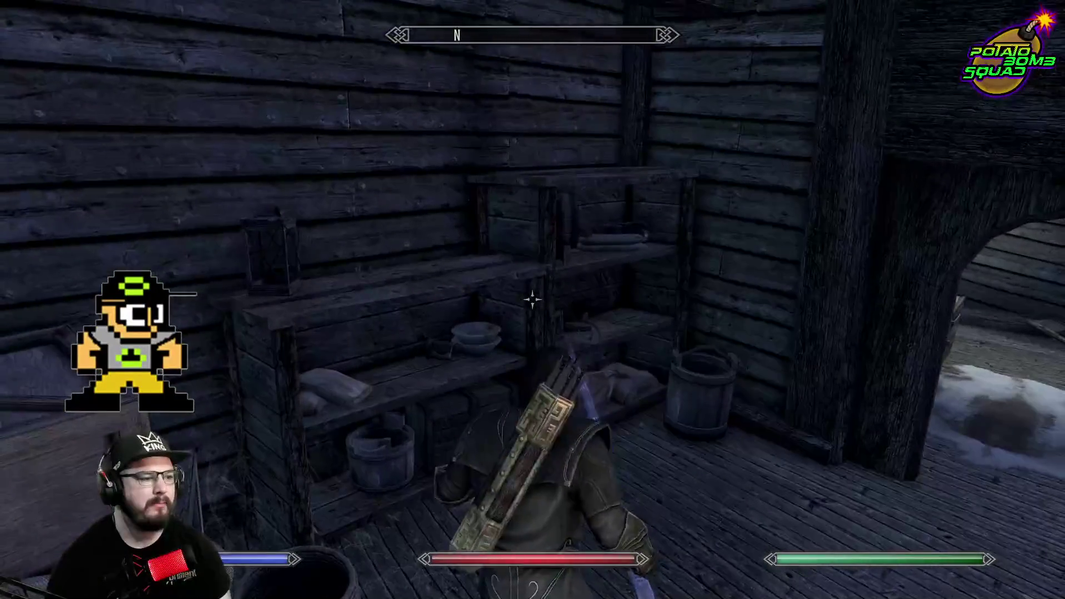
Search the Blackblood bandit's body in the outer room and head downstairs
key(w)
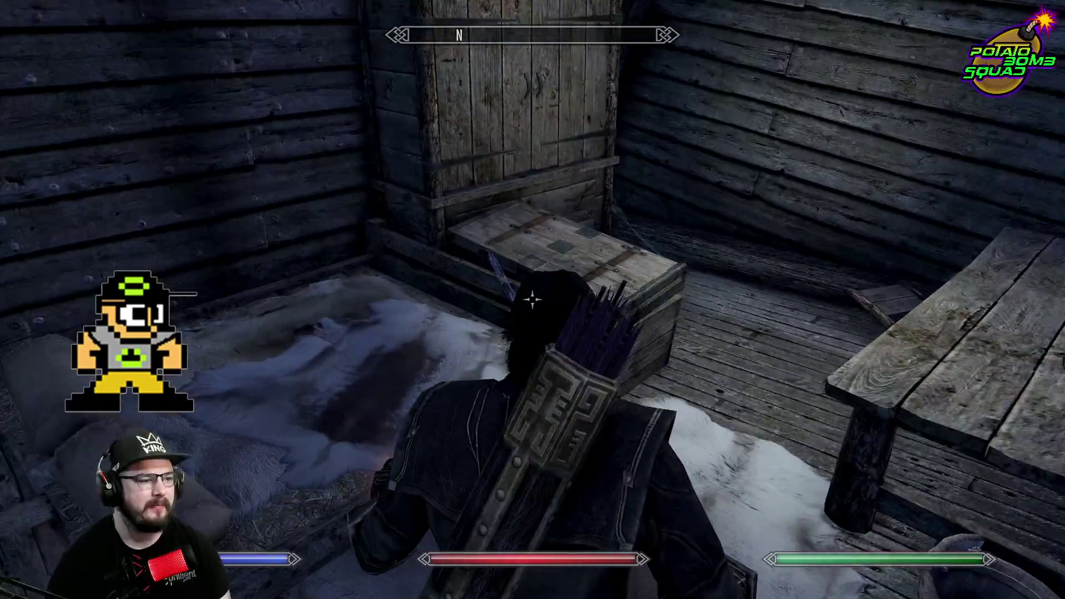
key(w)
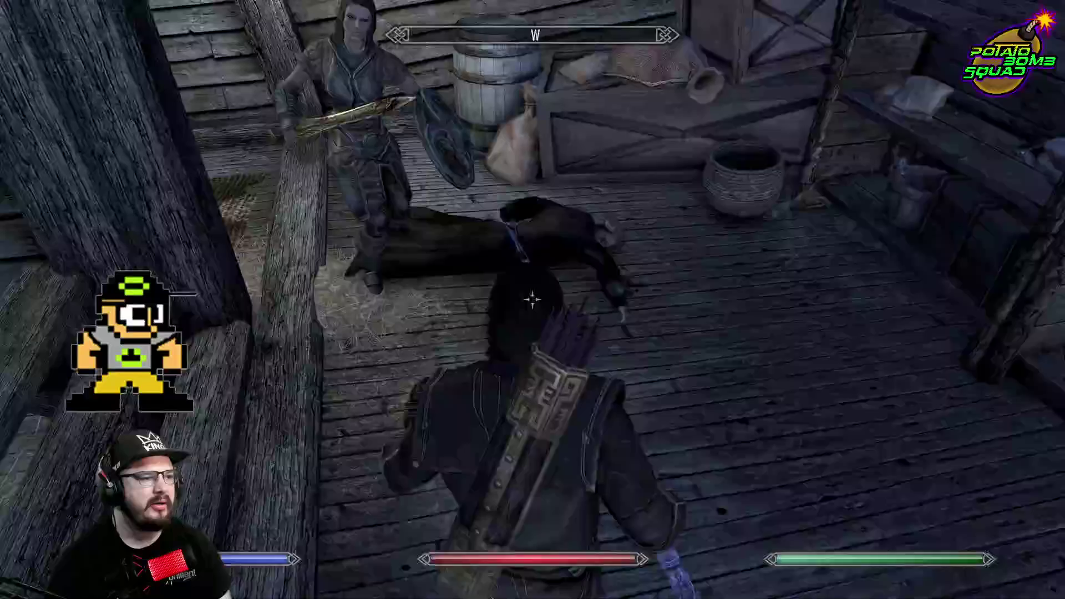
key(e)
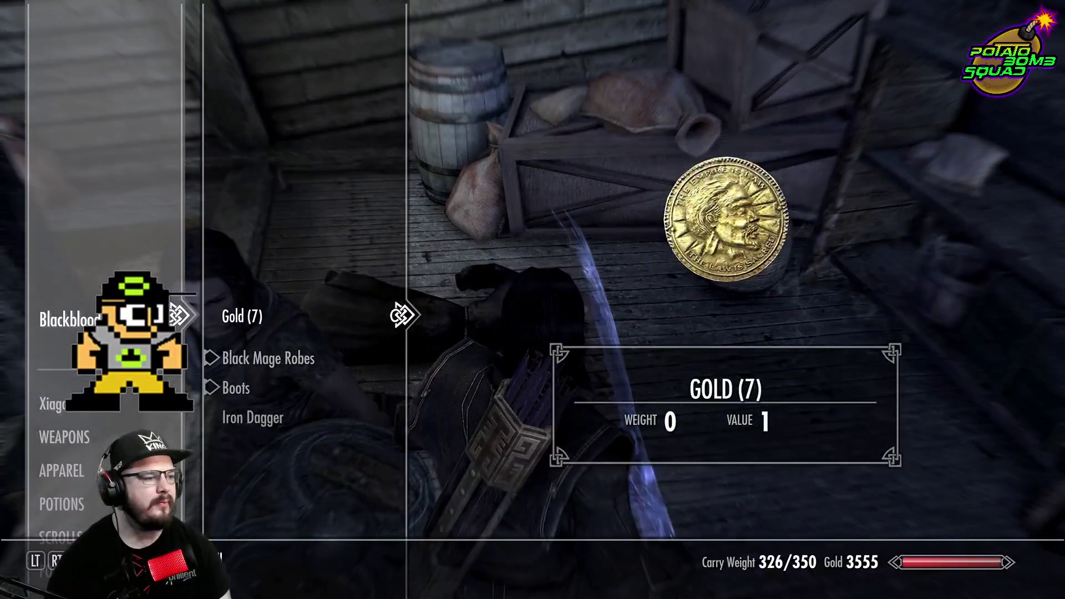
key(Tab)
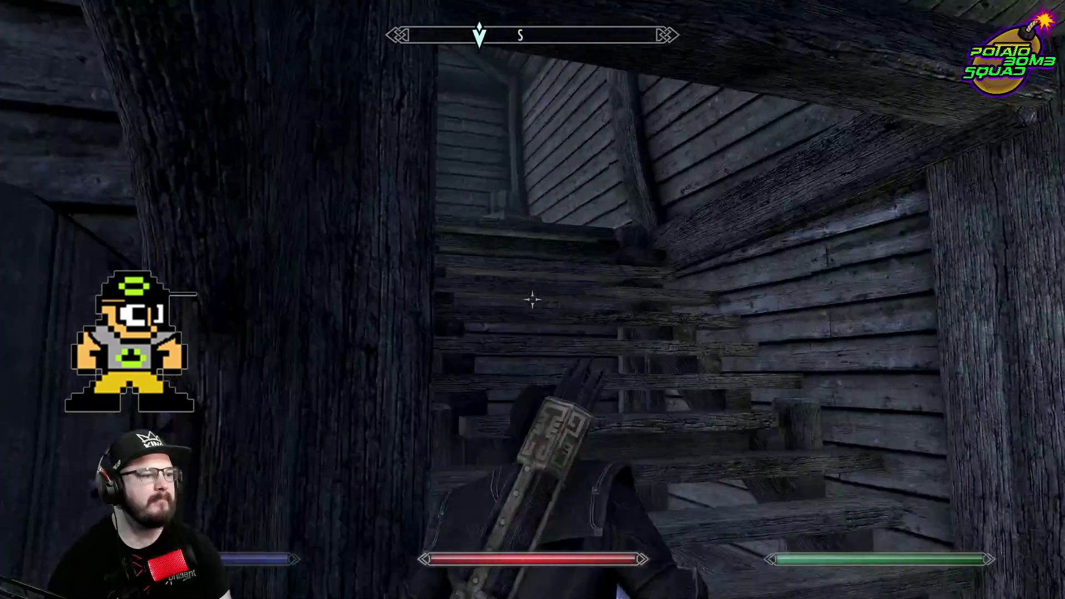
key(w)
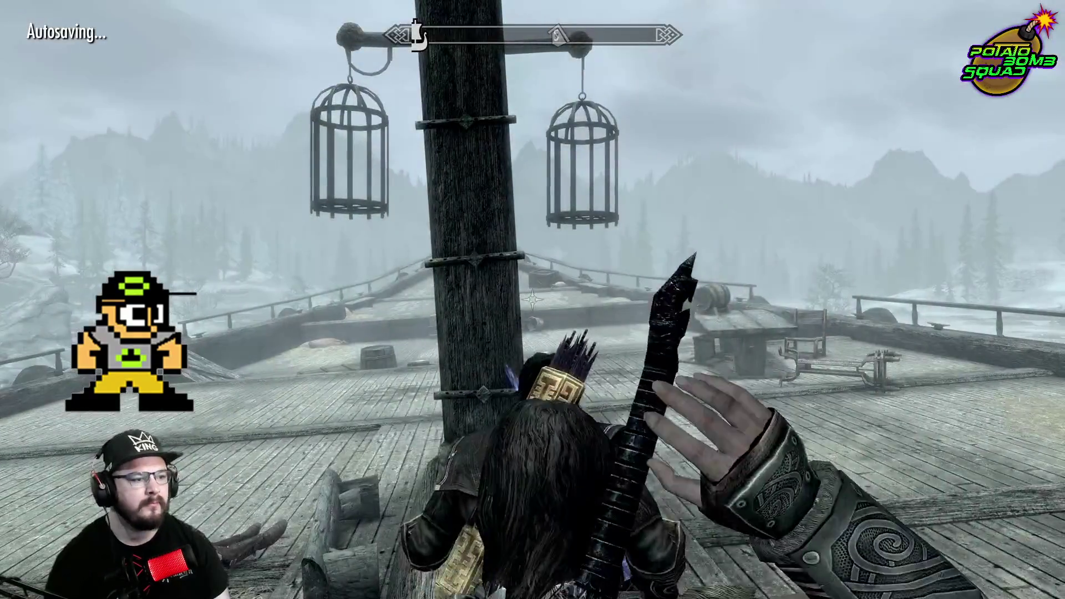
Cross the deck past the mast, kill a marauder with lightning in first person, and harvest a Deathbell
key(w)
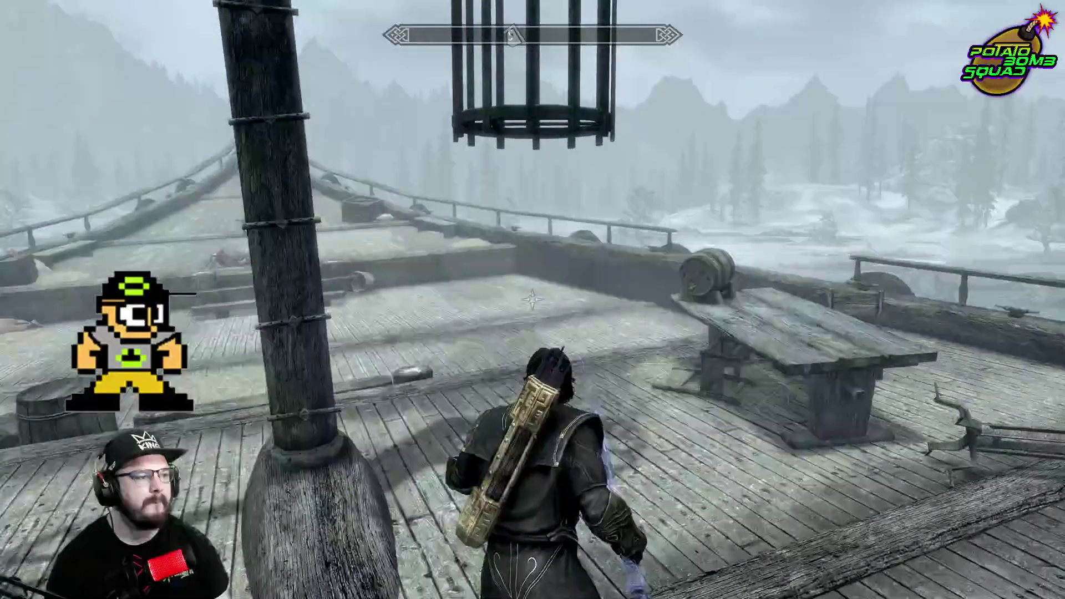
key(w)
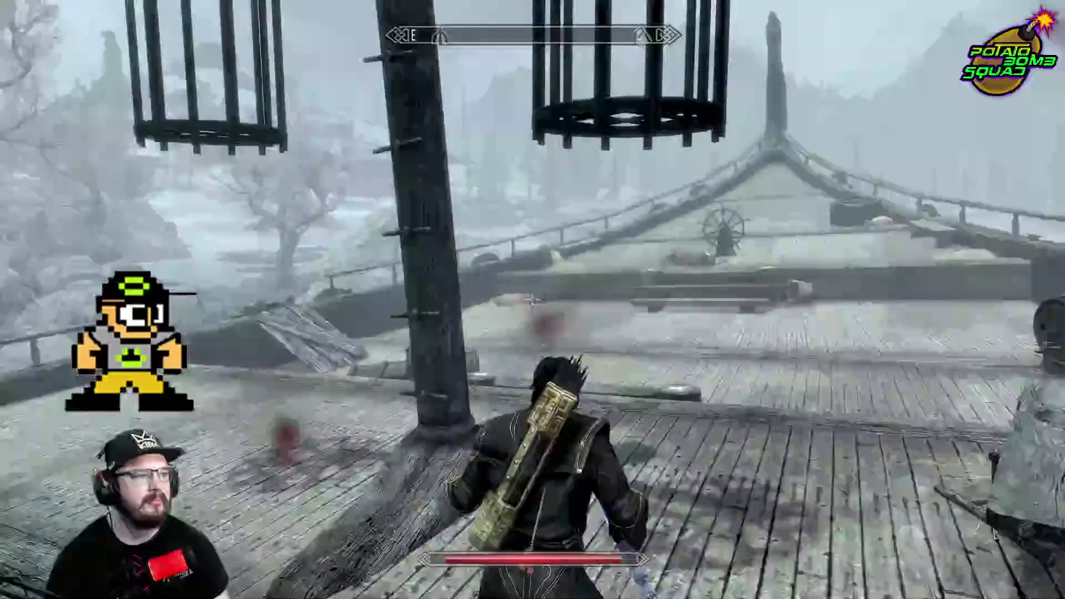
key(w)
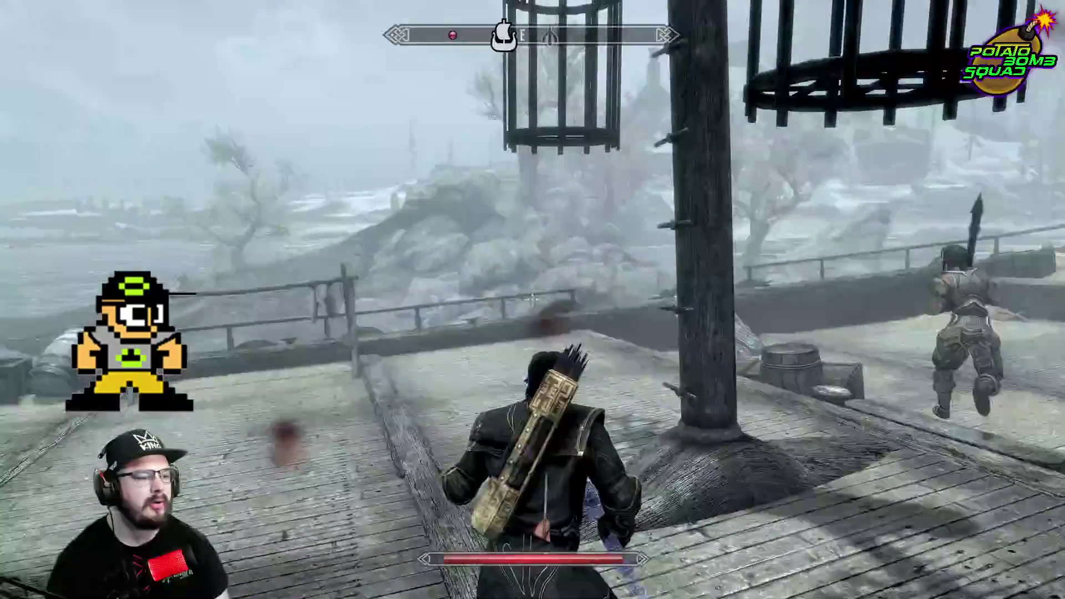
key(w)
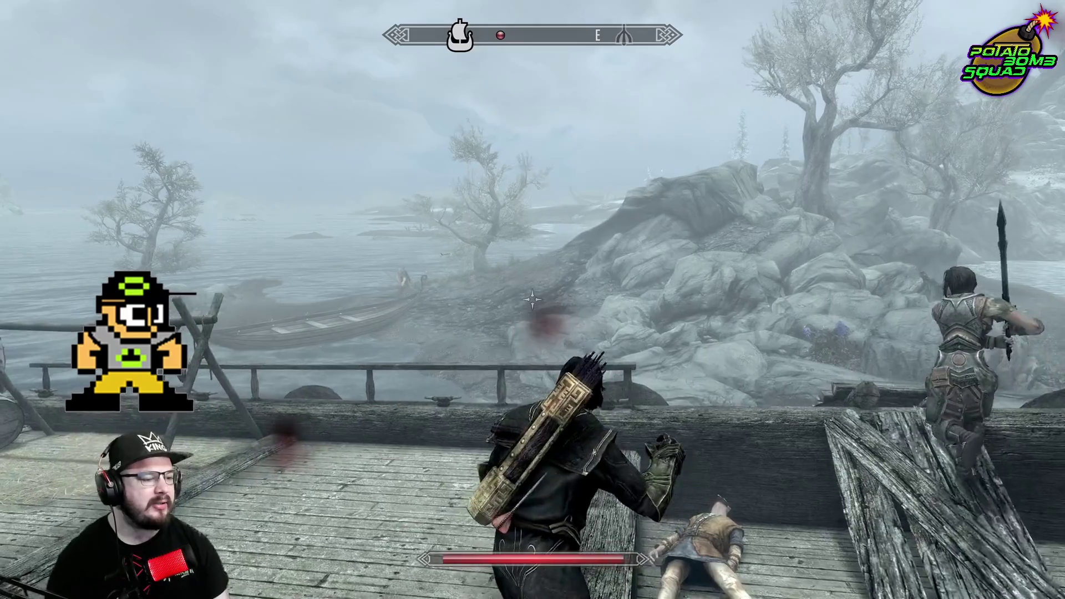
key(f)
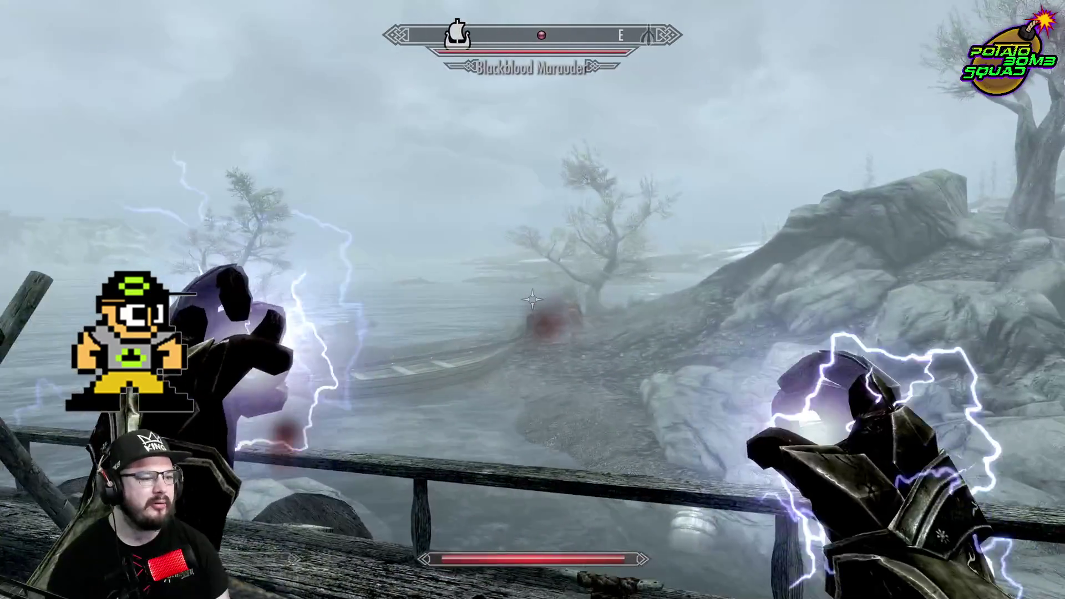
click(532, 300)
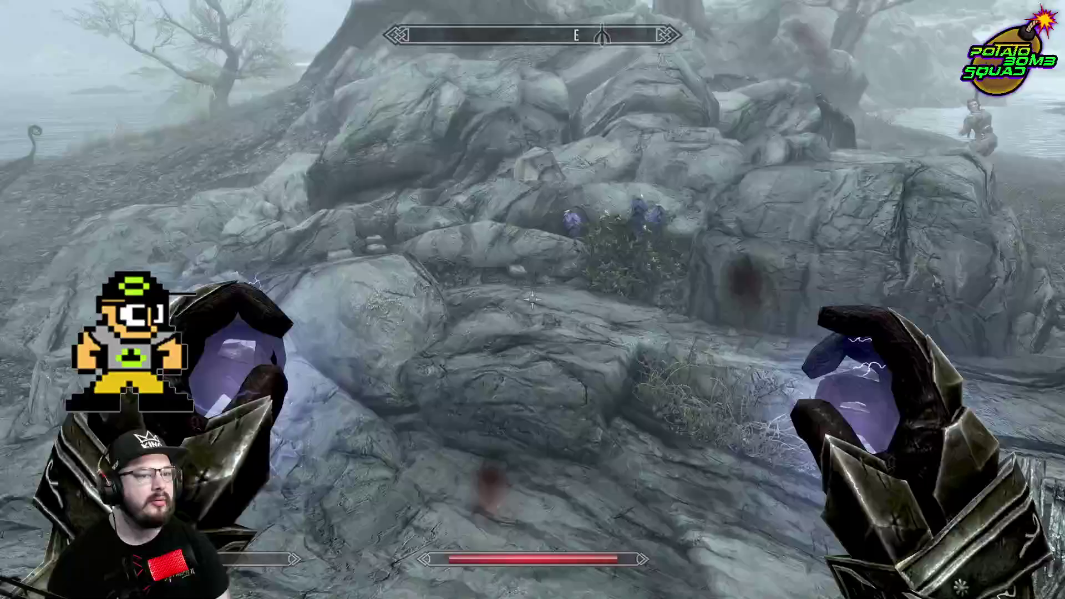
key(e)
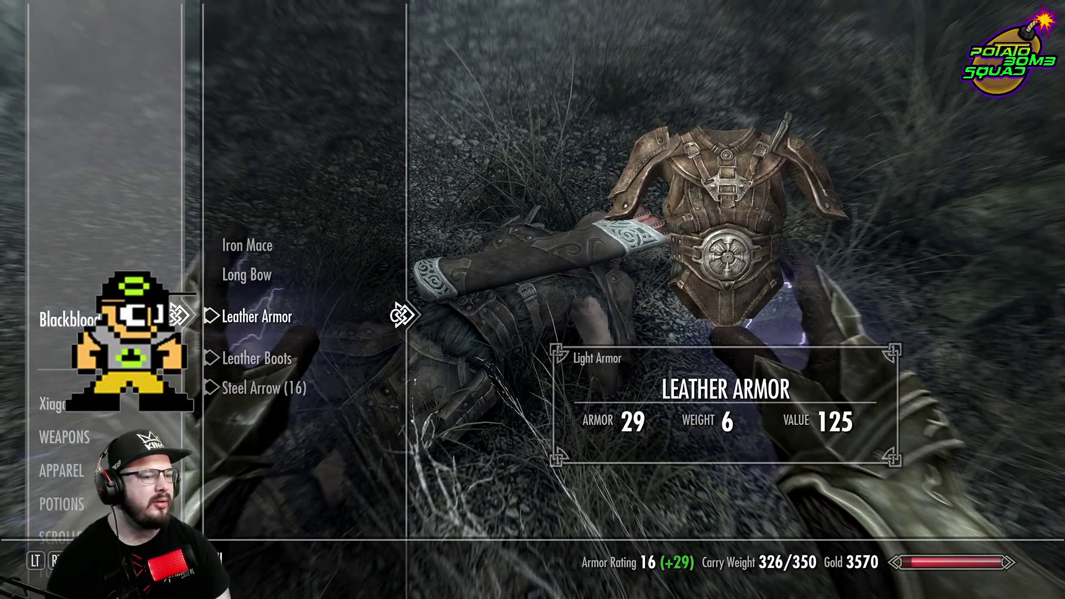
Return to third-person view and read the Note From Jaree-Ra from the Books inventory
key(Tab)
key(f)
key(Tab)
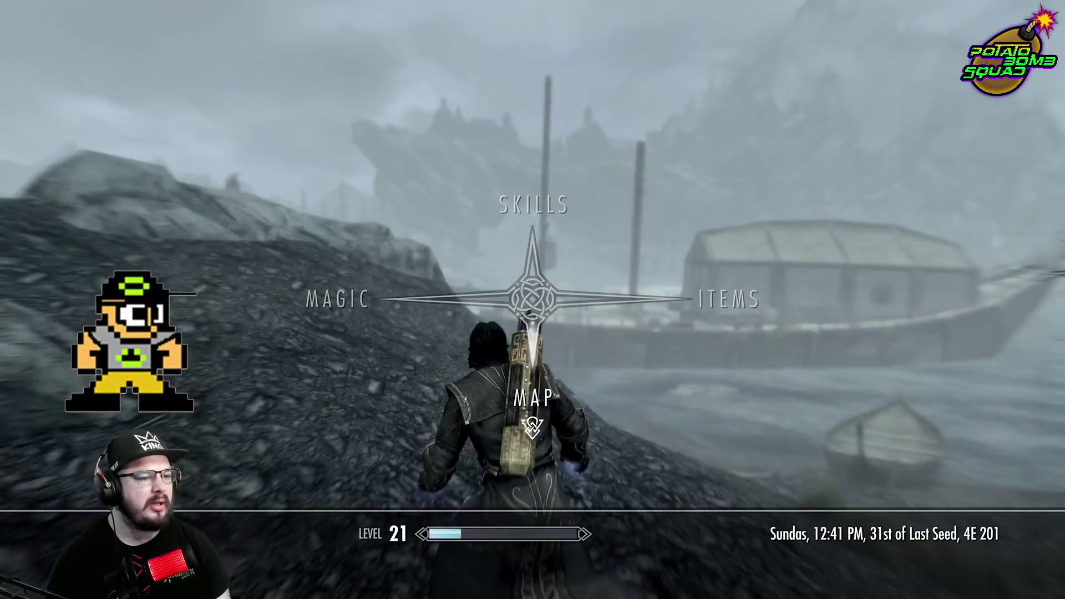
key(d)
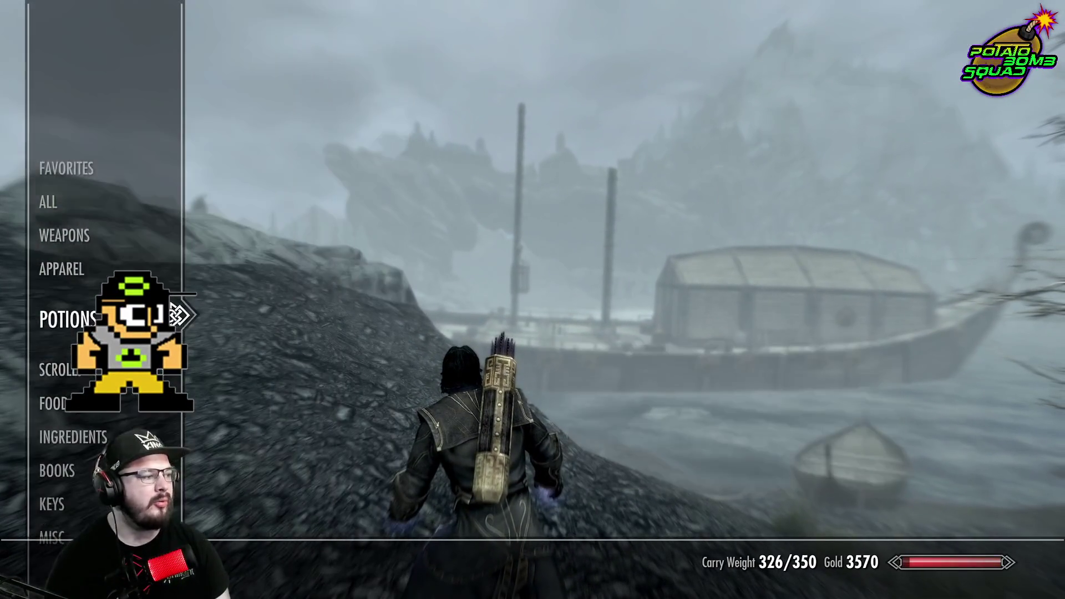
key(d)
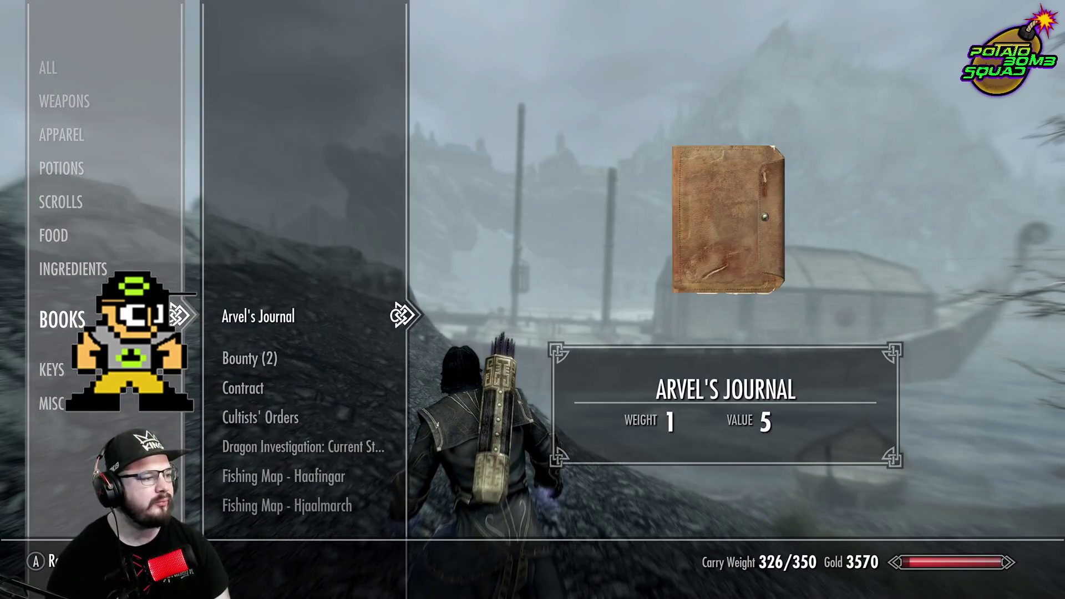
key(s)
key(s)
key(s)
key(s)
key(s)
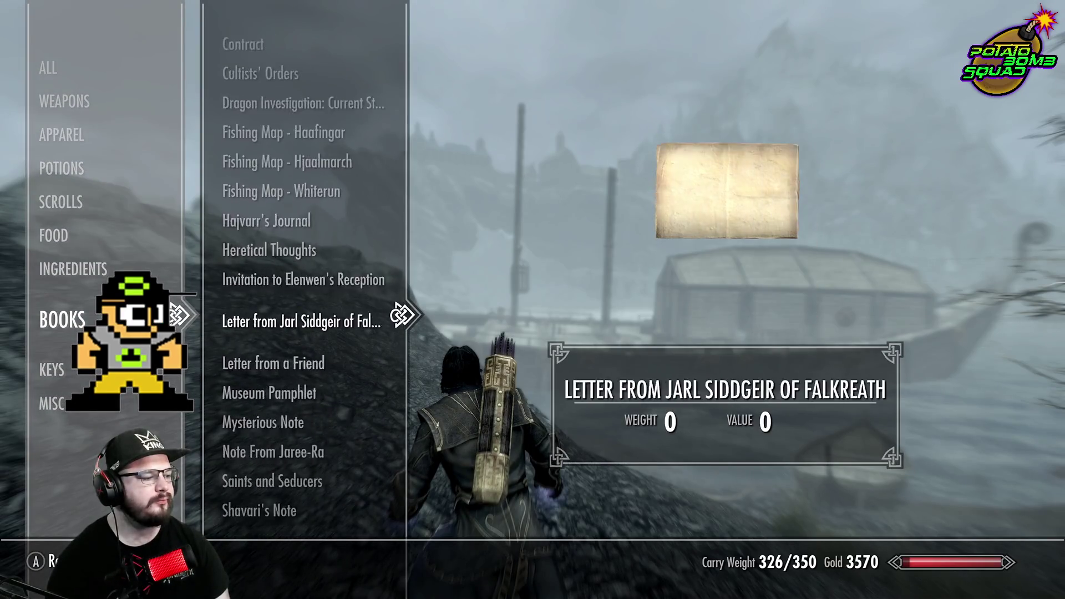
key(w)
key(e)
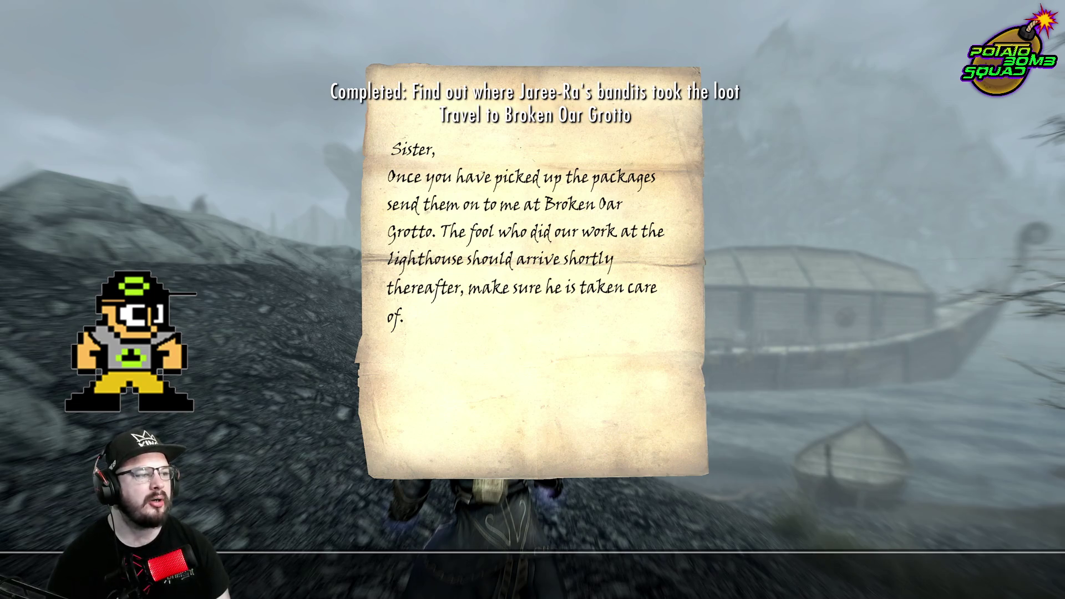
Close the note, leave the inventory, and open the world map showing Broken Oar Grotto
key(Tab)
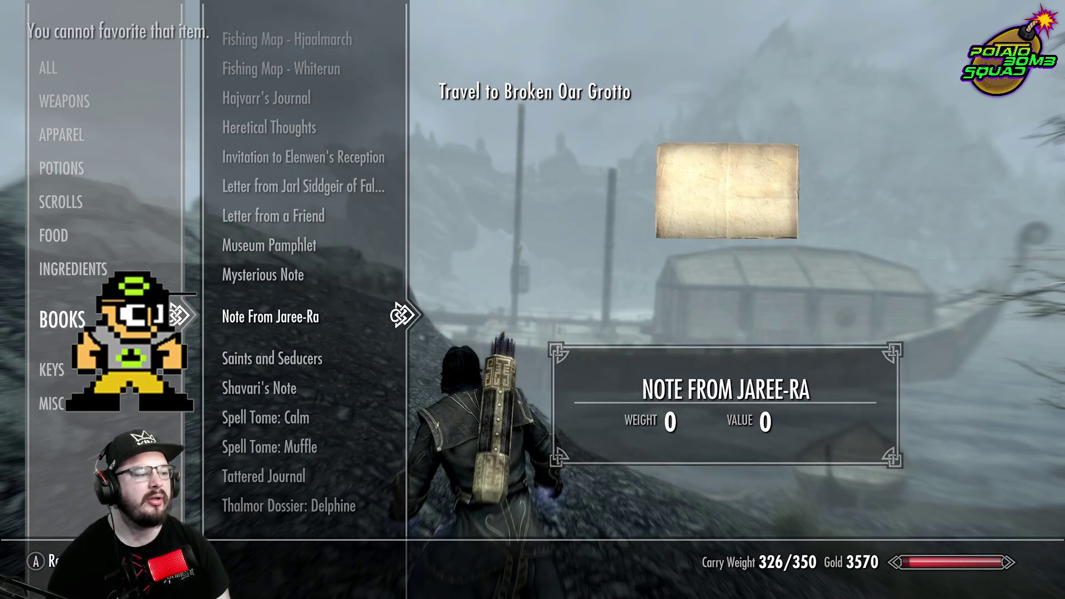
key(Tab)
key(Tab)
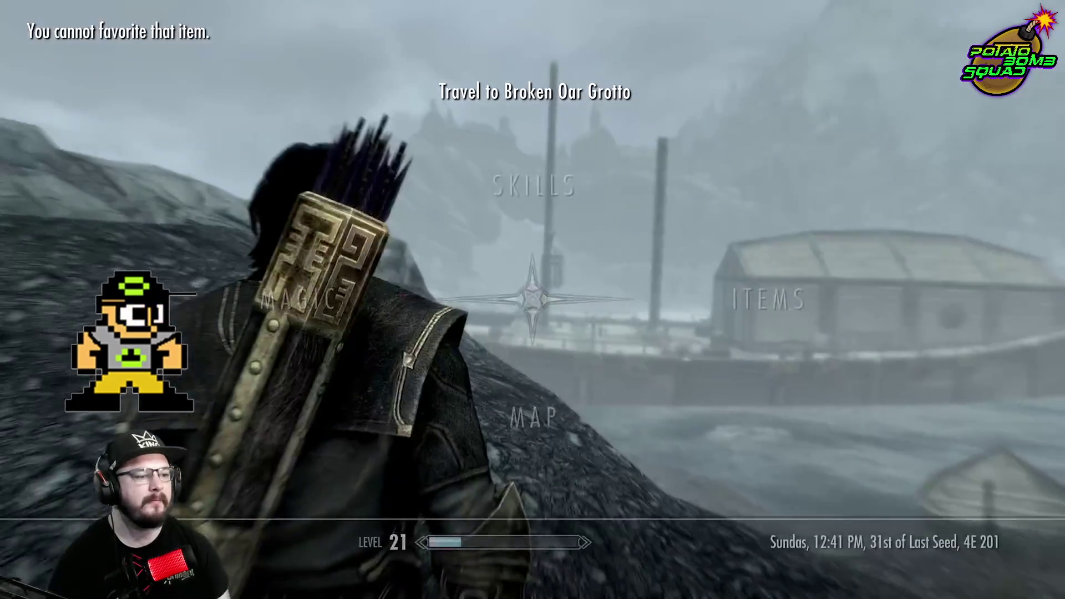
key(i)
key(Tab)
key(Tab)
key(m)
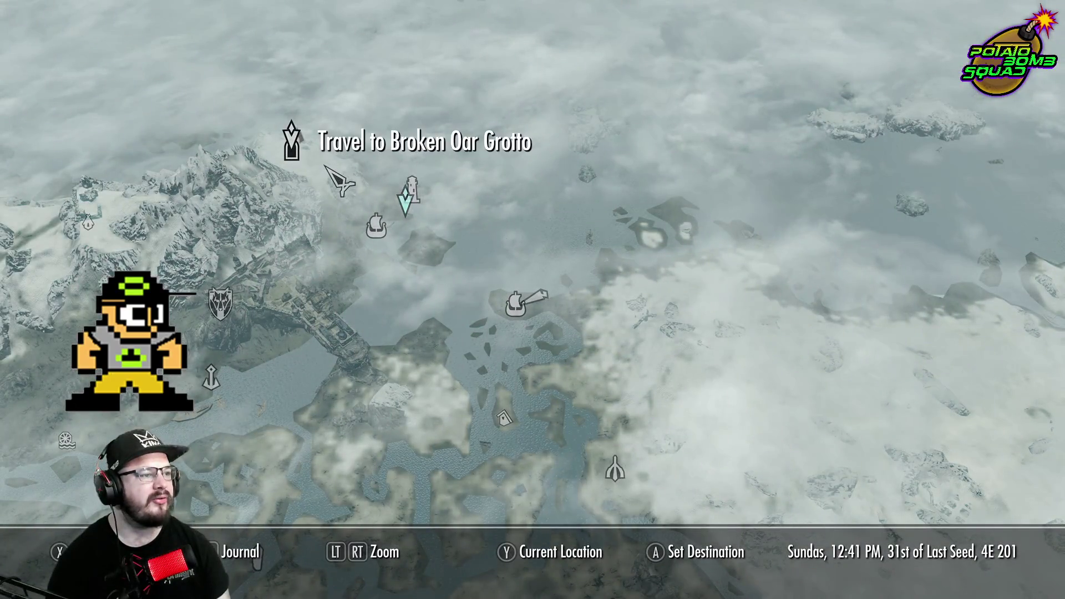
Fast travel to the marked location and walk through the foggy forest down to the dock
key(Tab)
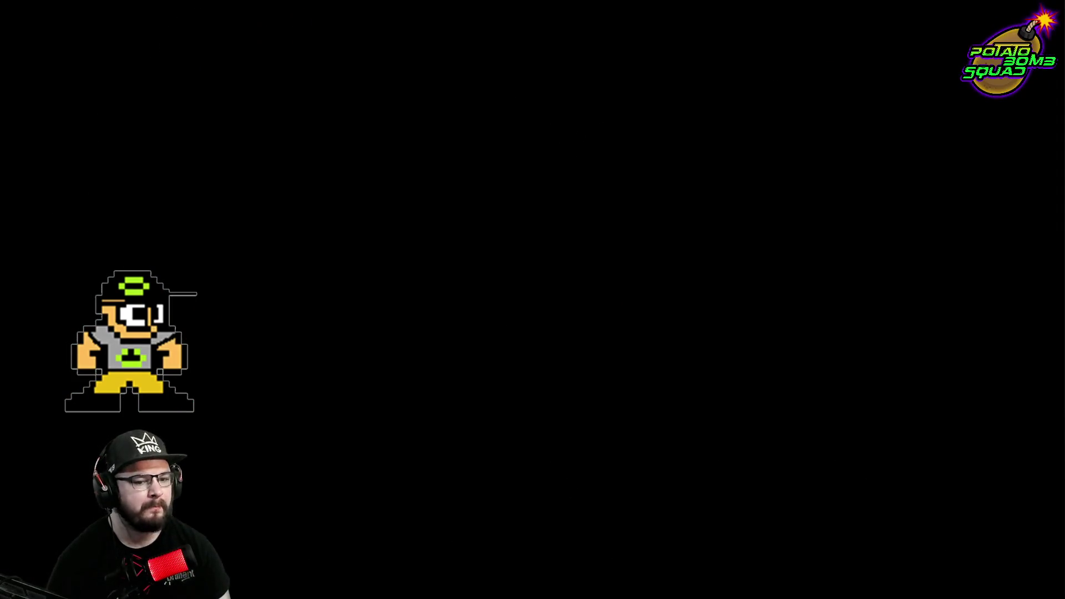
key(w)
key(w)
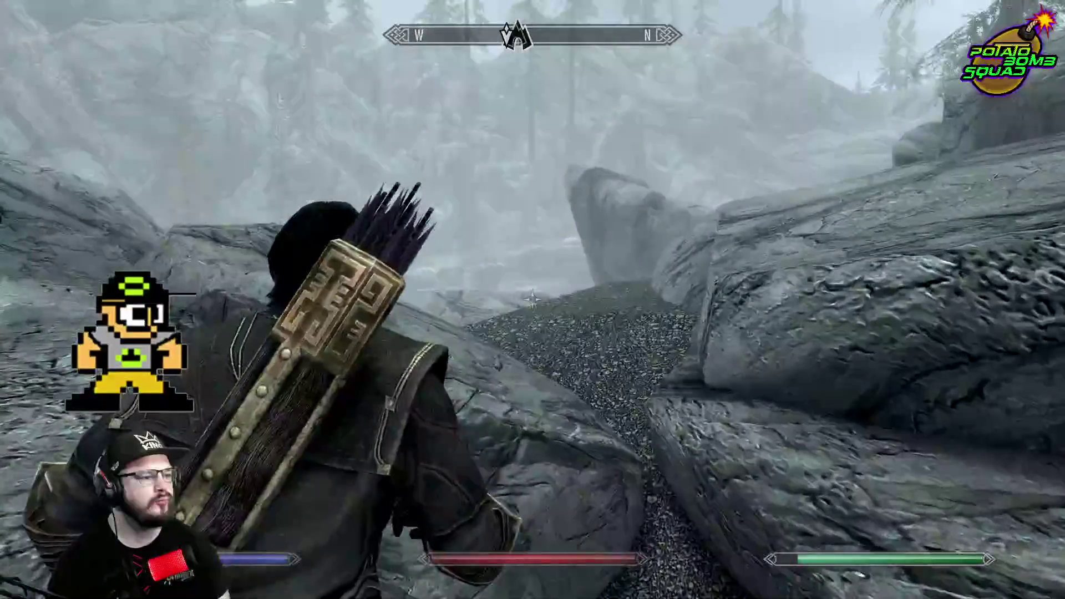
key(w)
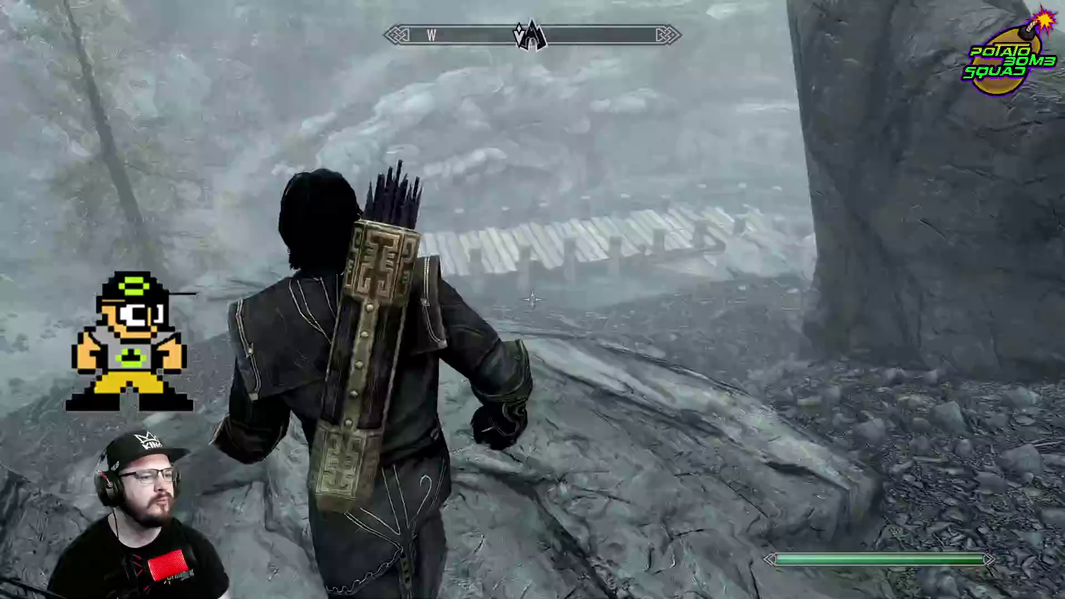
key(w)
key(w)
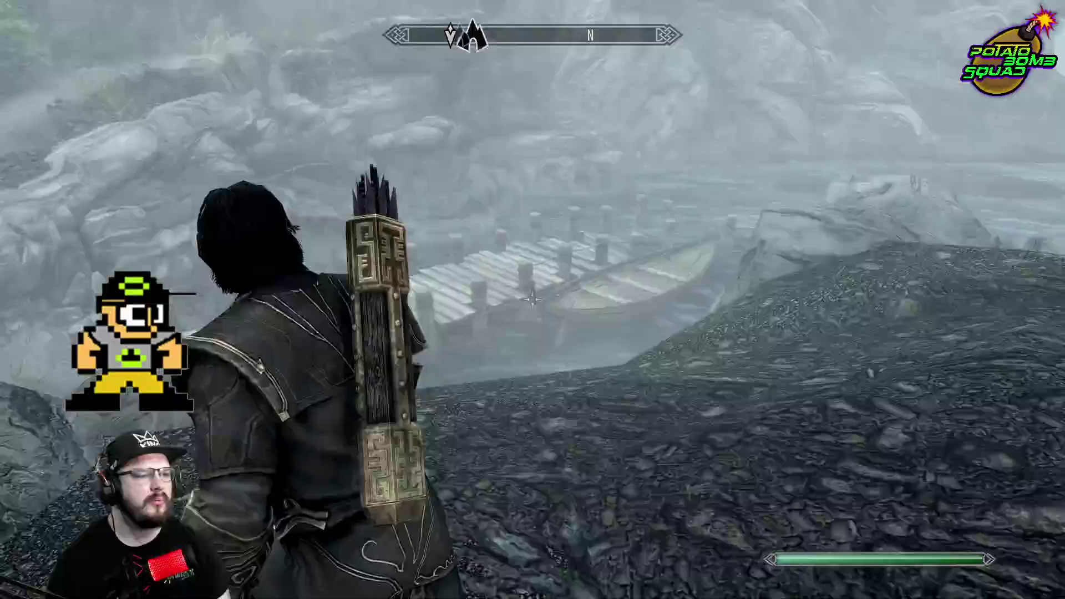
key(w)
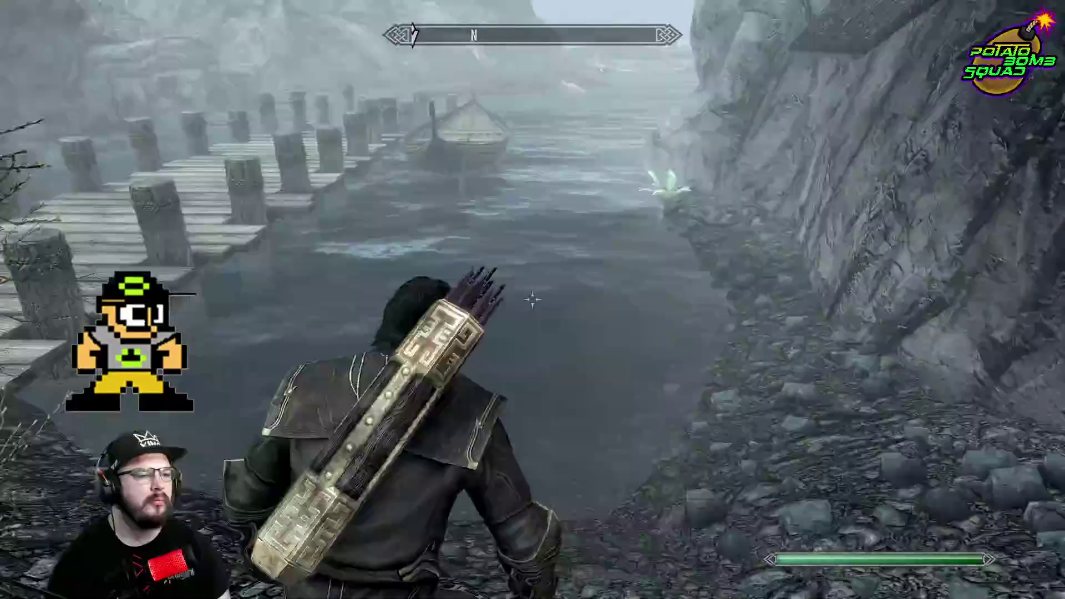
Pick the Nirnroot by the cliff, kill the white wolf with lightning, and swim ashore
key(e)
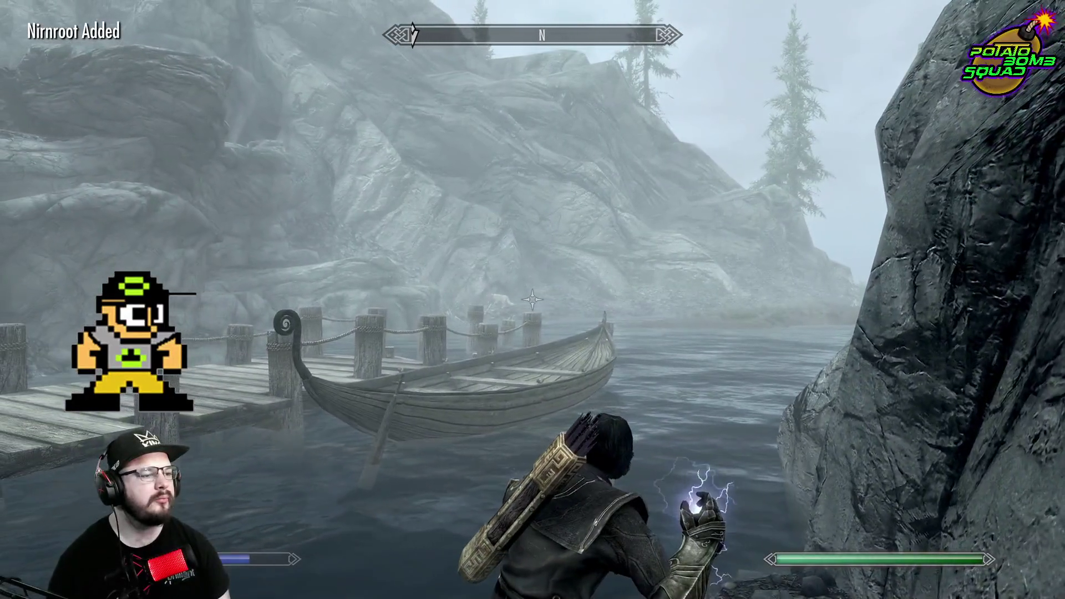
right_click(532, 299)
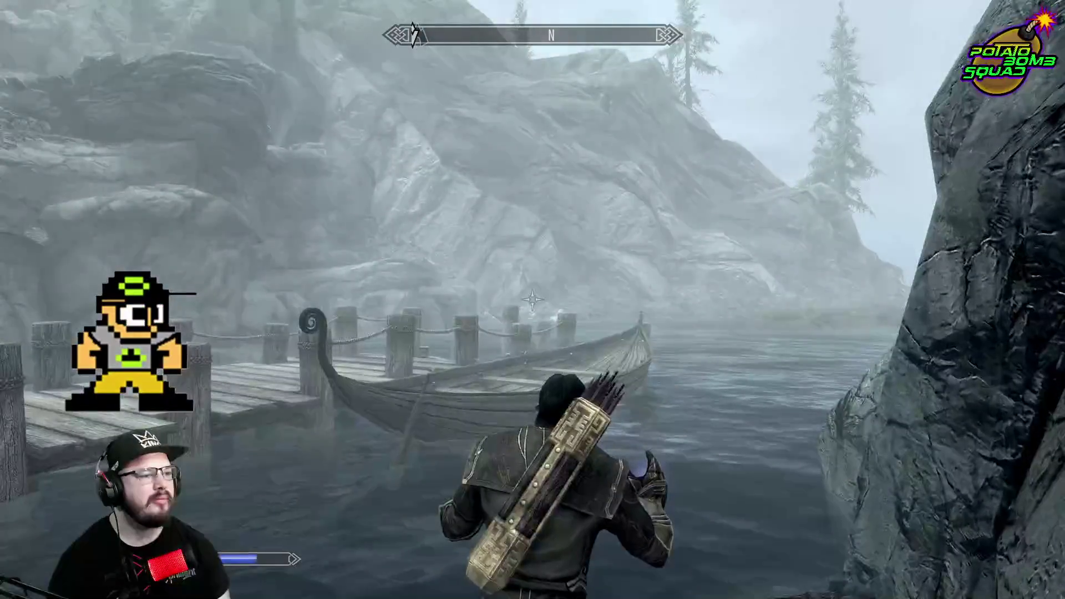
key(w)
key(Tab)
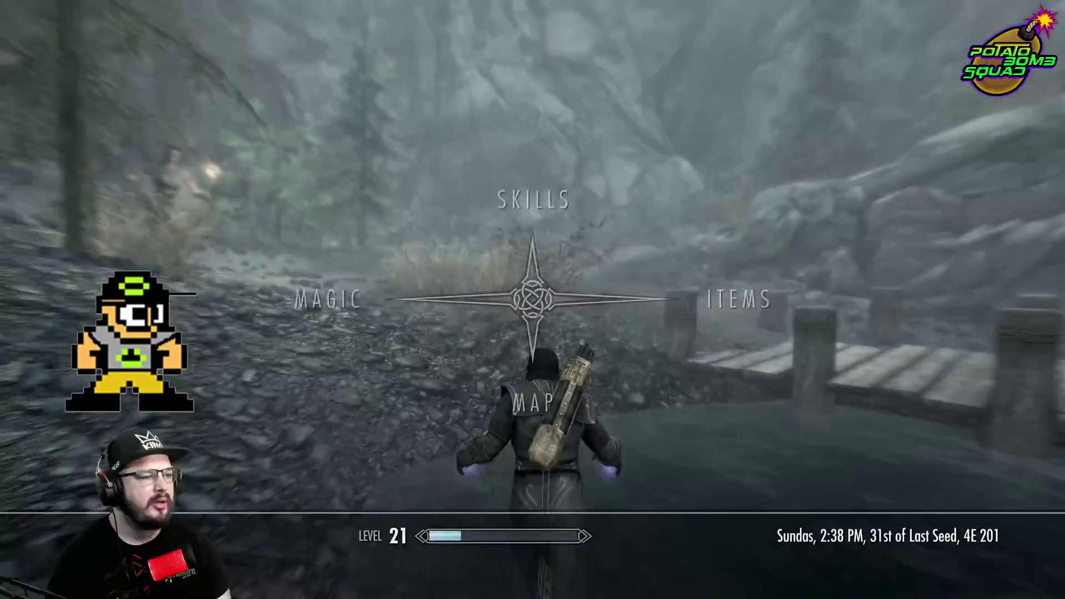
Browse the Skills screen toward Destruction, then close it
key(w)
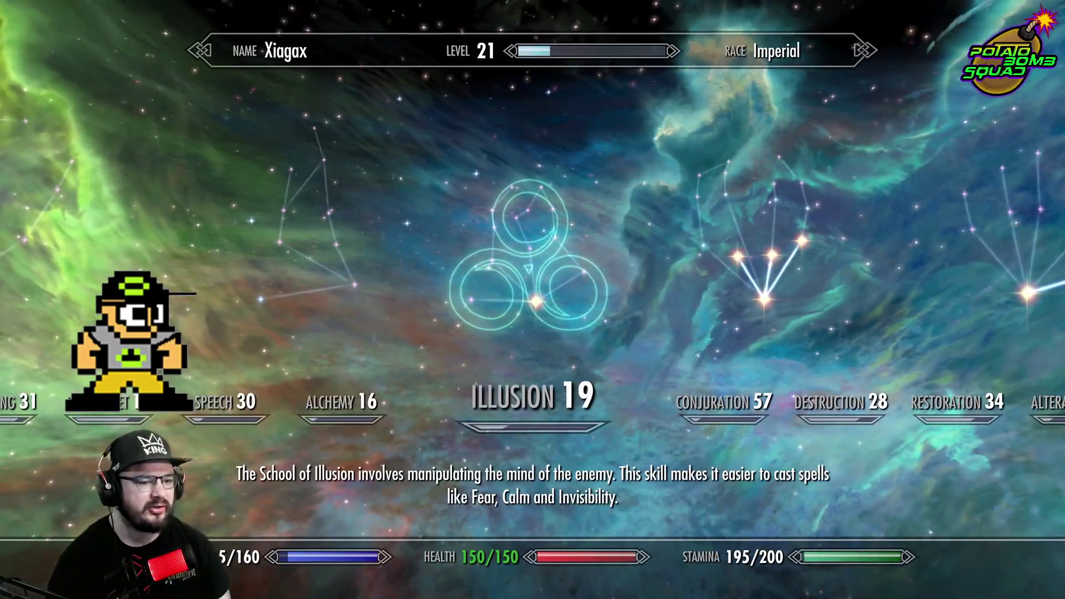
key(d)
key(d)
key(Tab)
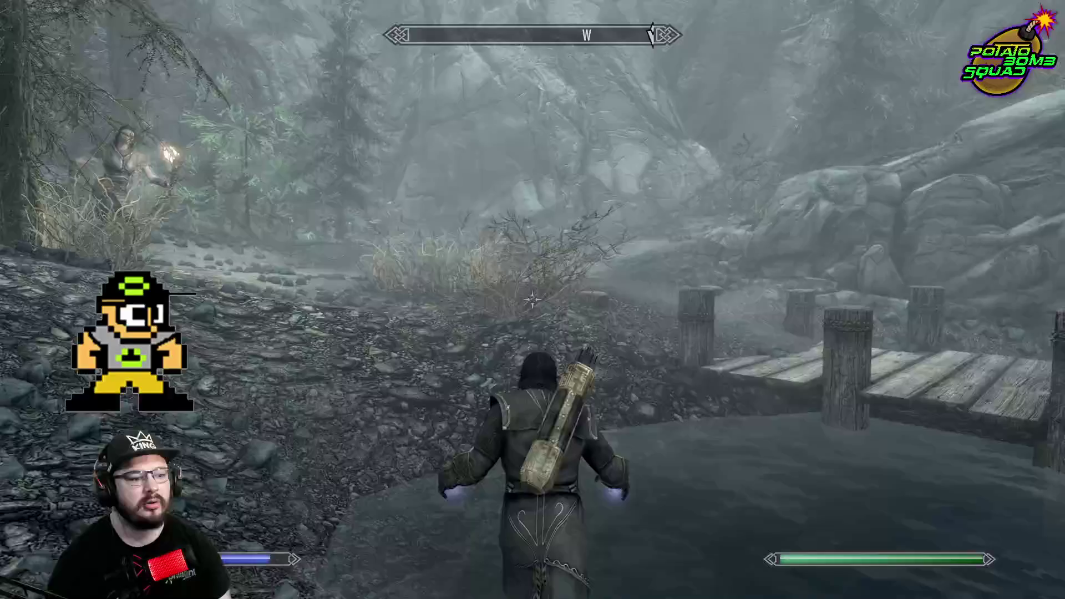
Walk up the rocky trail to Brinewater Grotto and search its chest
key(w)
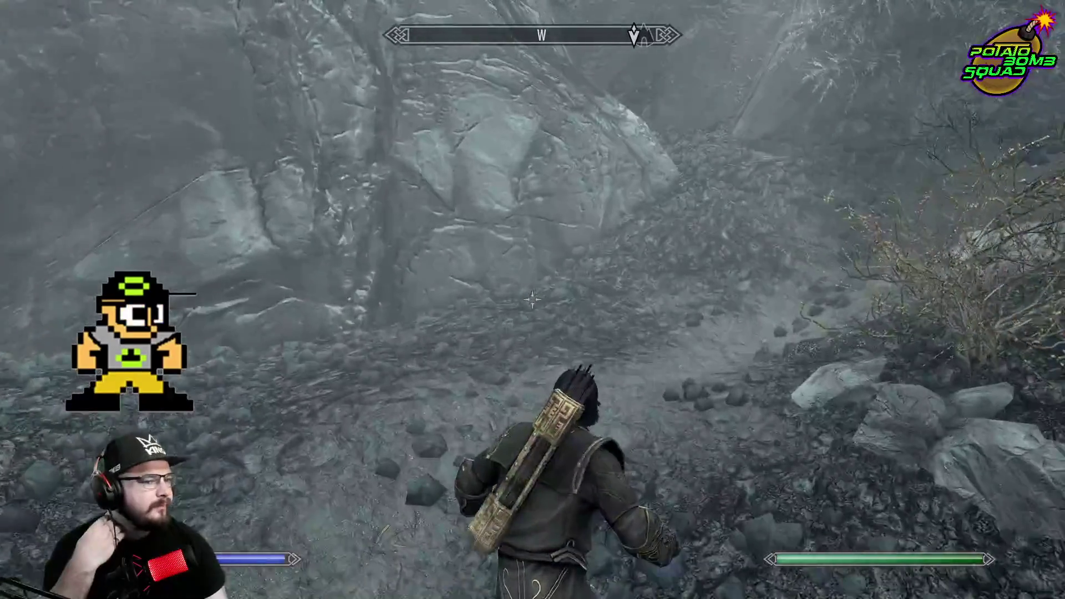
key(w)
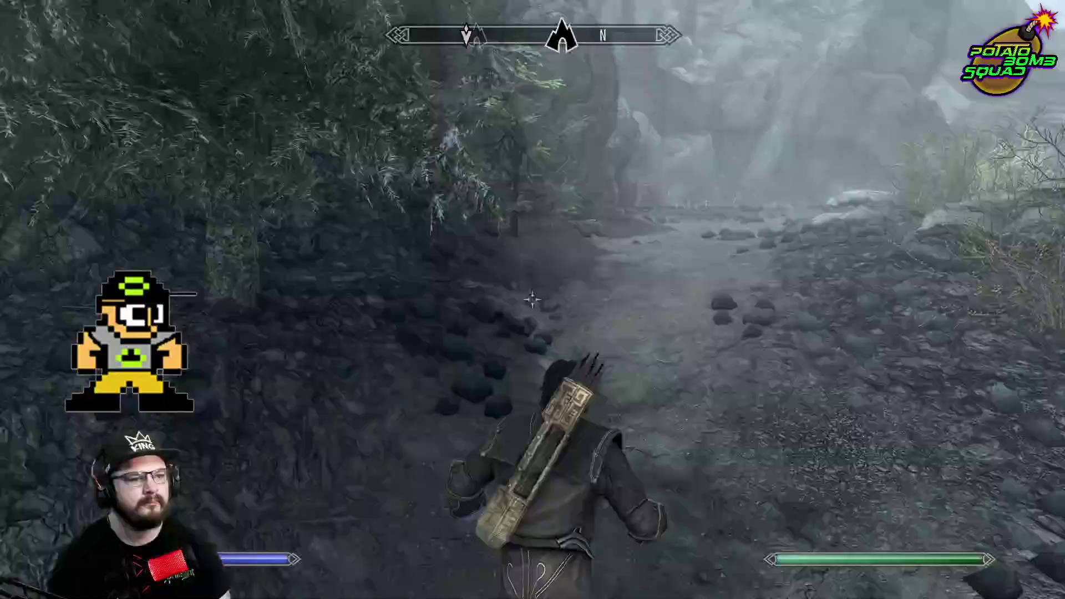
key(w)
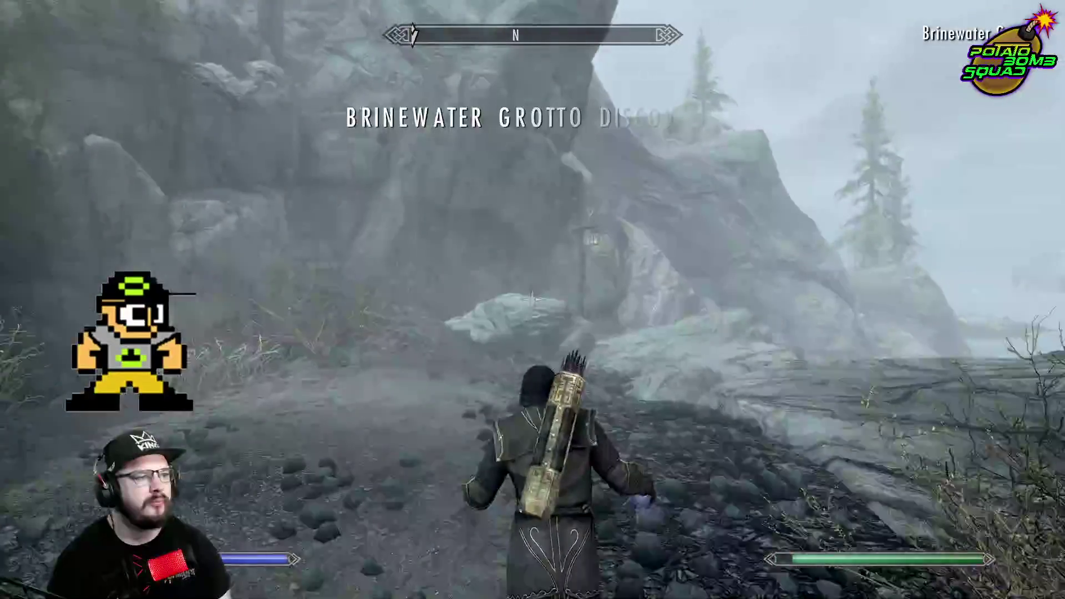
key(w)
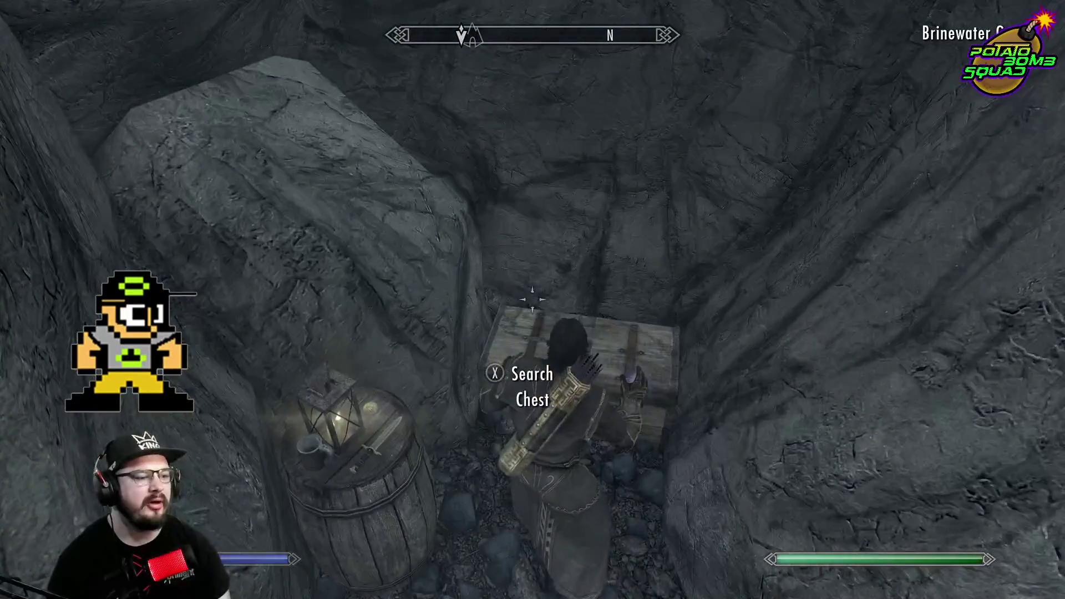
key(e)
key(Tab)
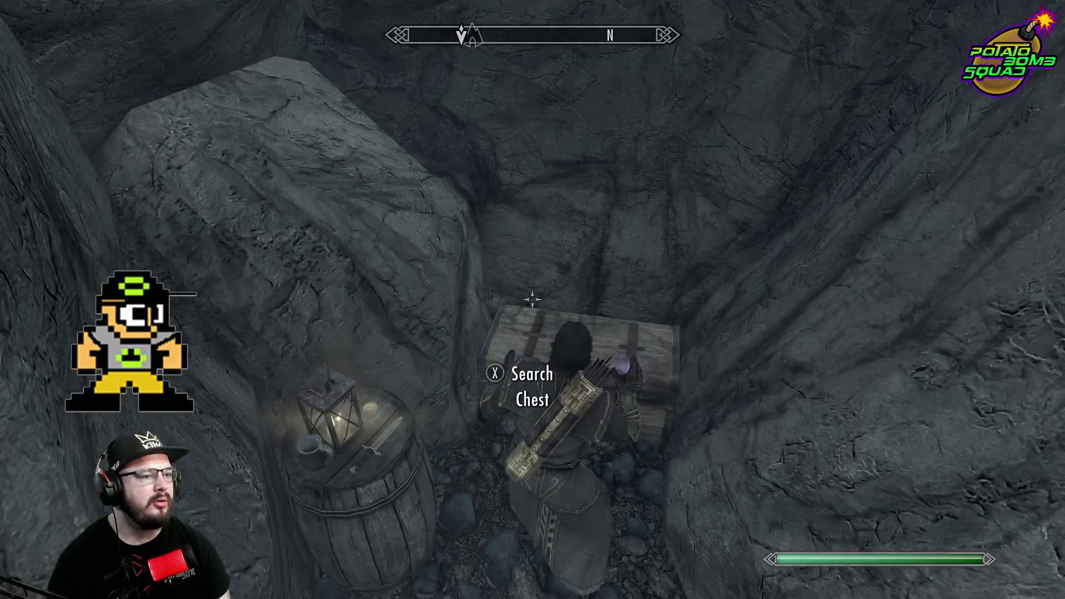
Leave the grotto along the cliff edge and bring up the world map
key(w)
key(w)
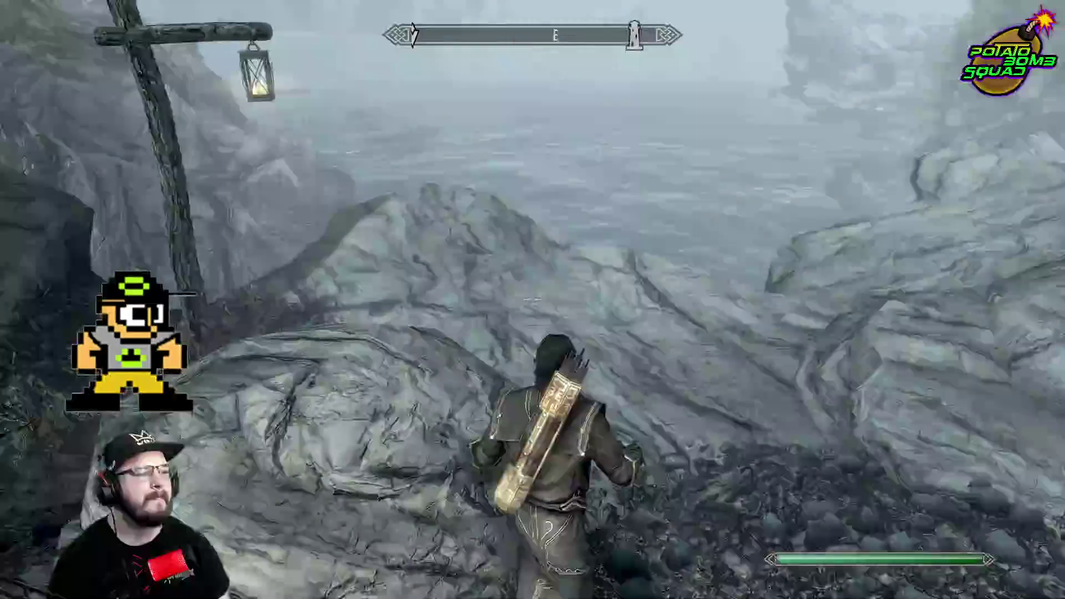
key(w)
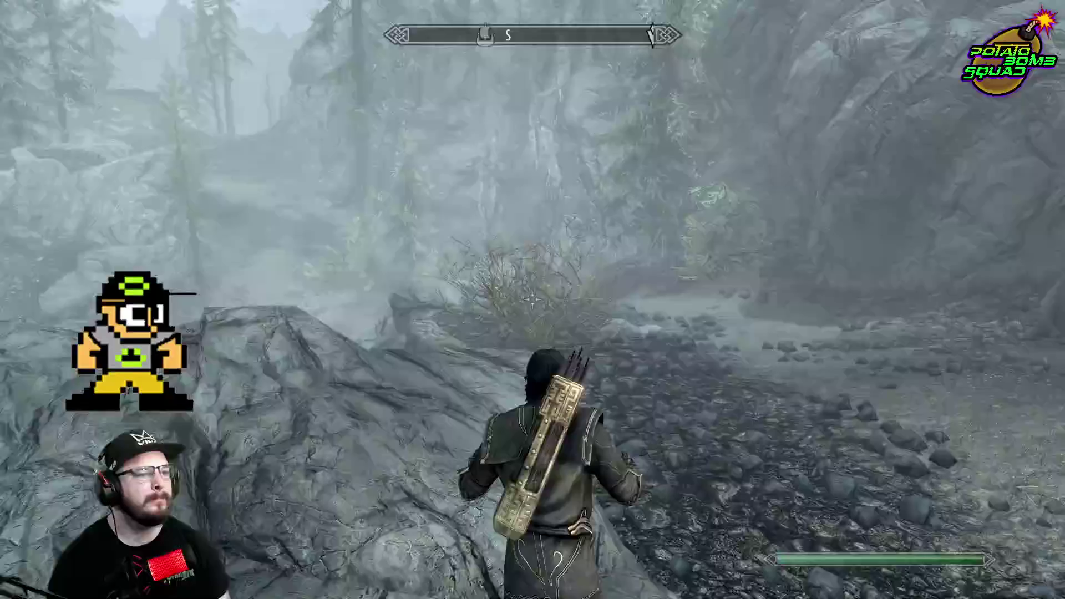
key(m)
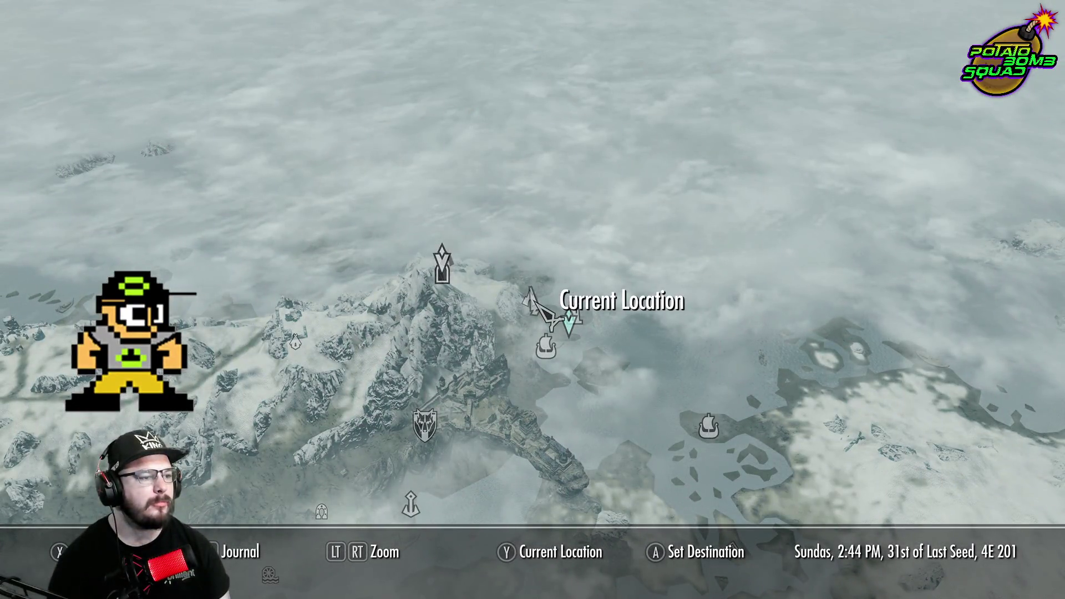
Close the map and run down the rocky lakeshore past the cliffs toward the deer
key(Tab)
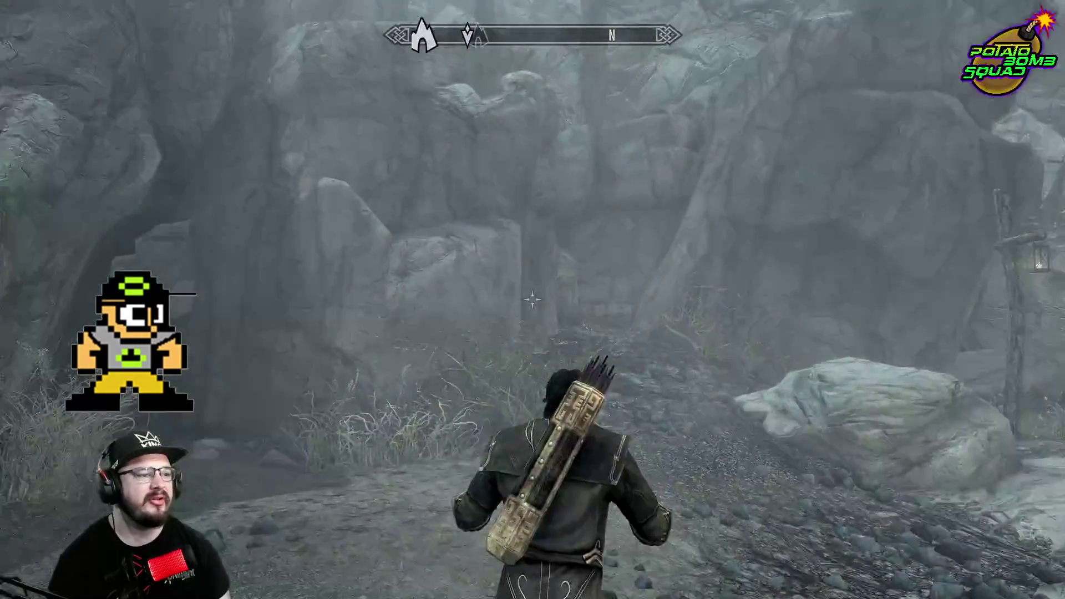
key(w)
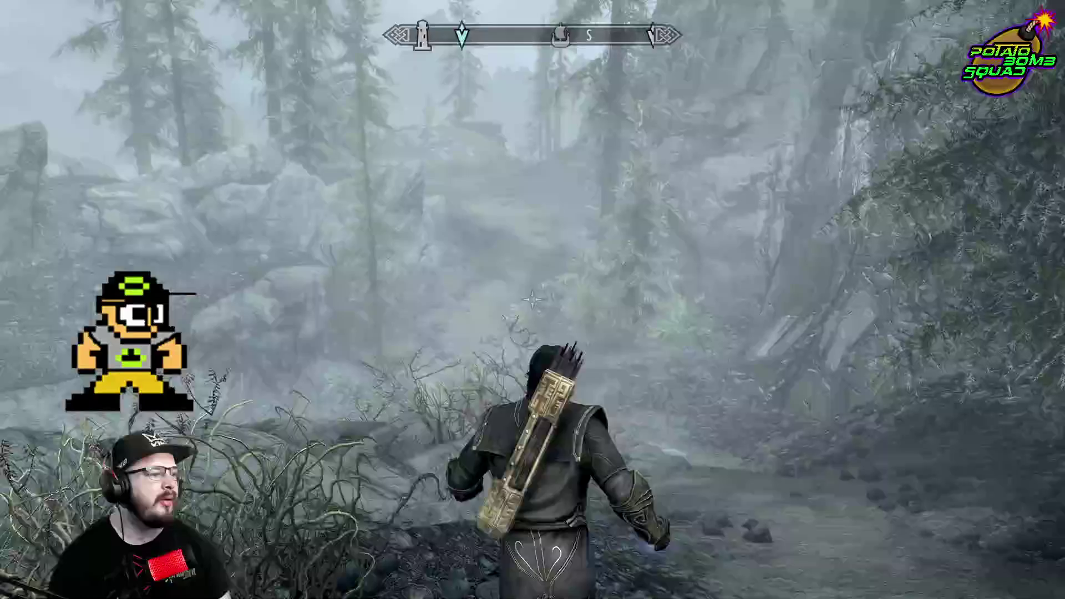
key(w)
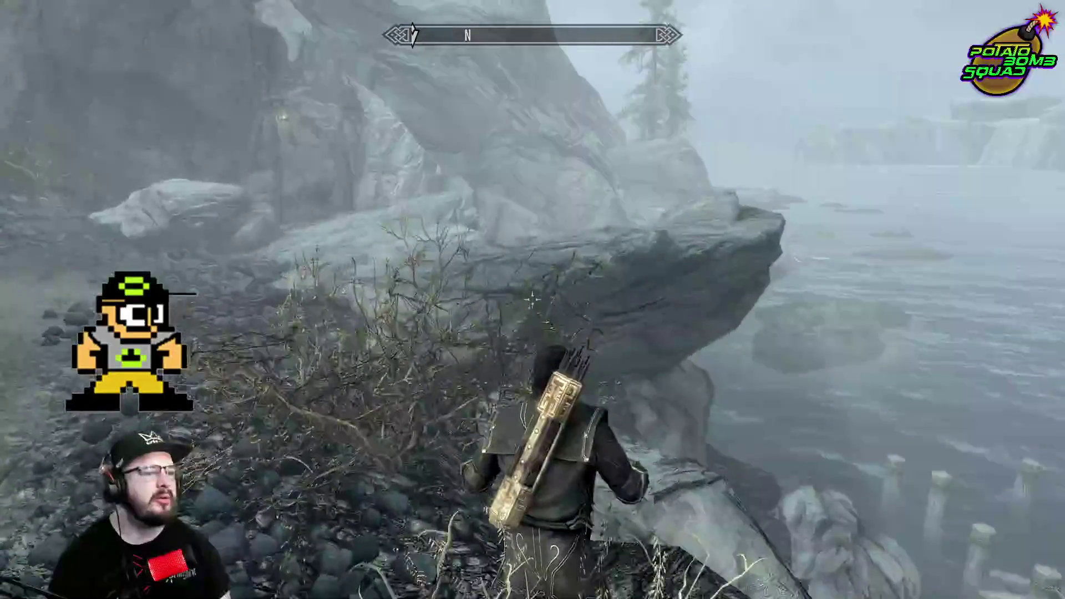
key(w)
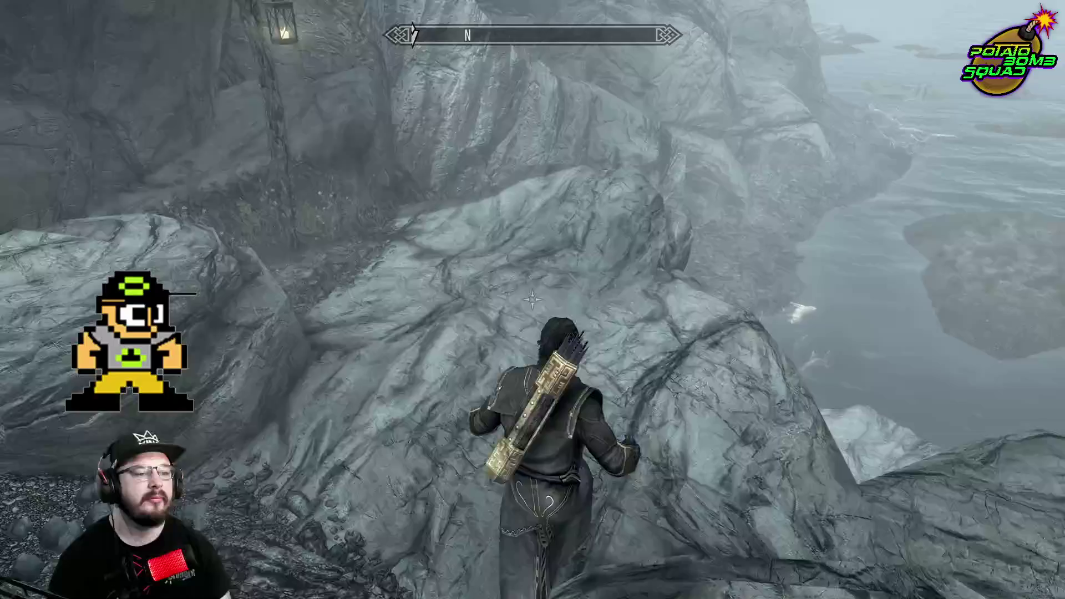
key(w)
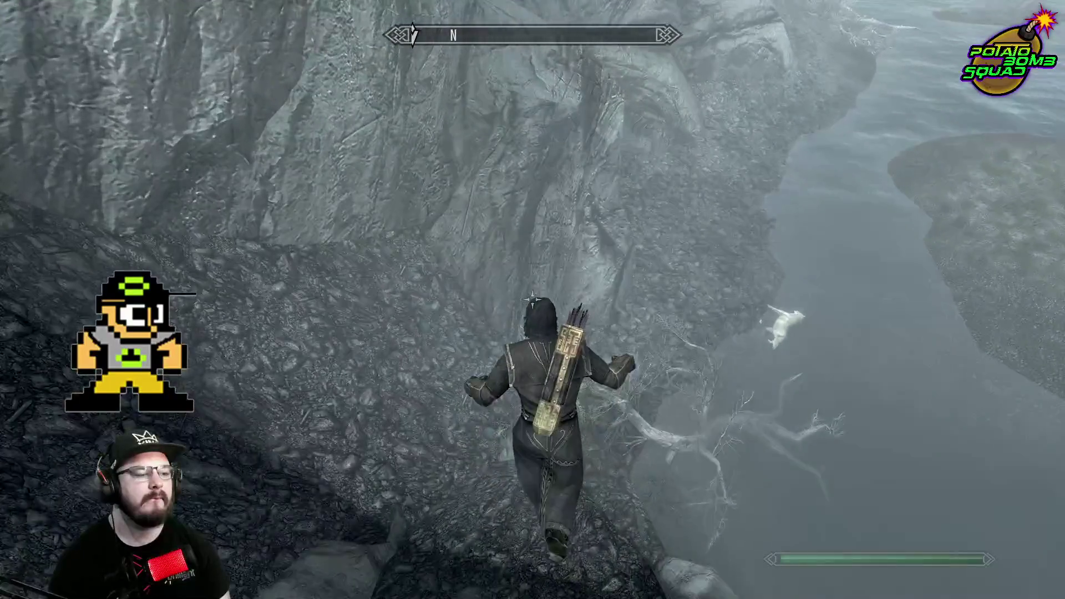
key(w)
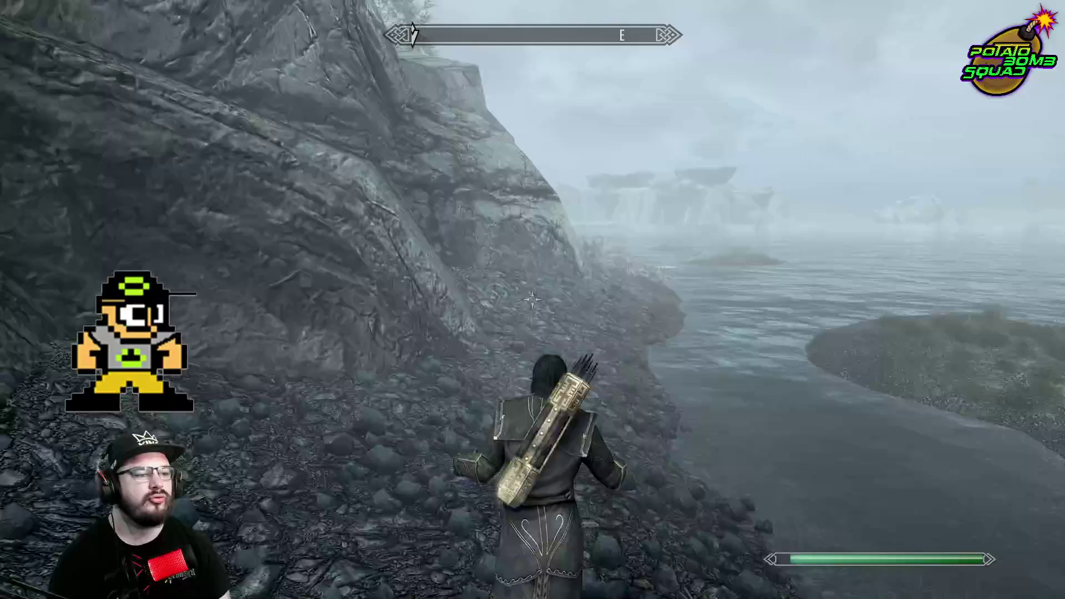
key(w)
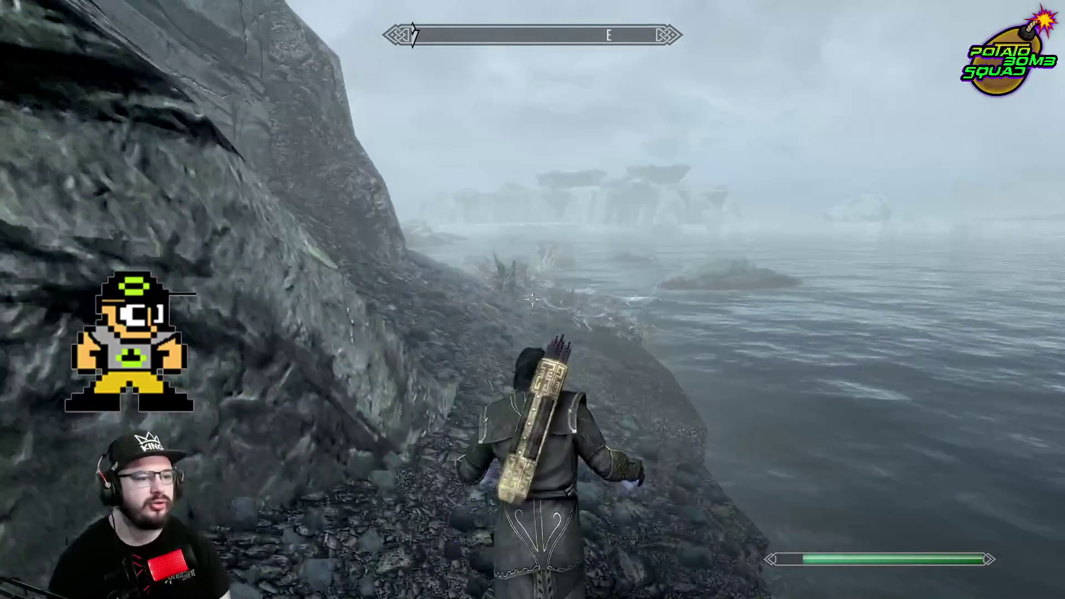
key(w)
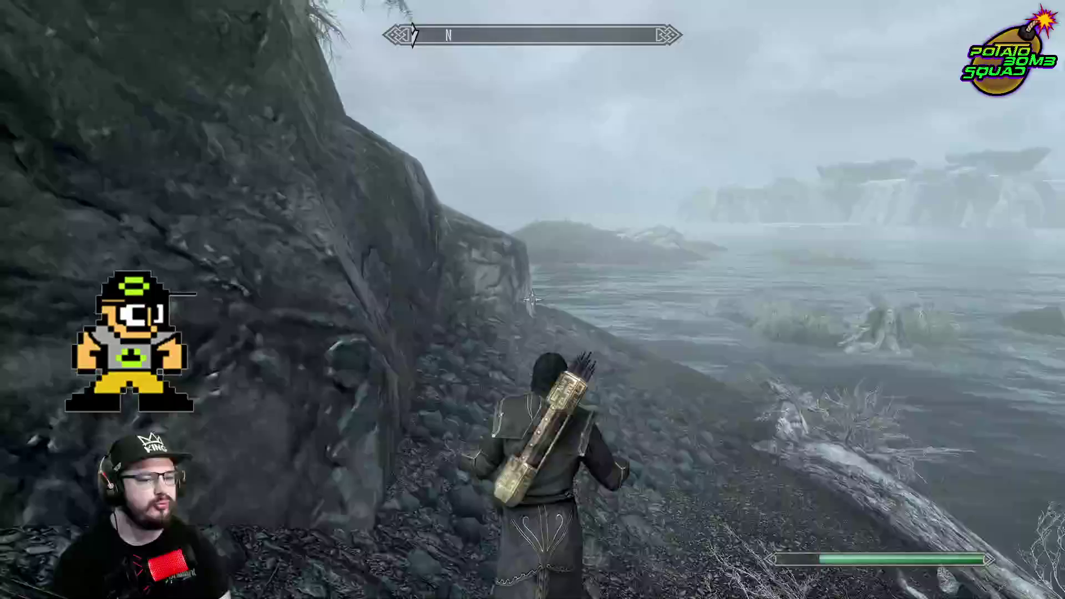
key(w)
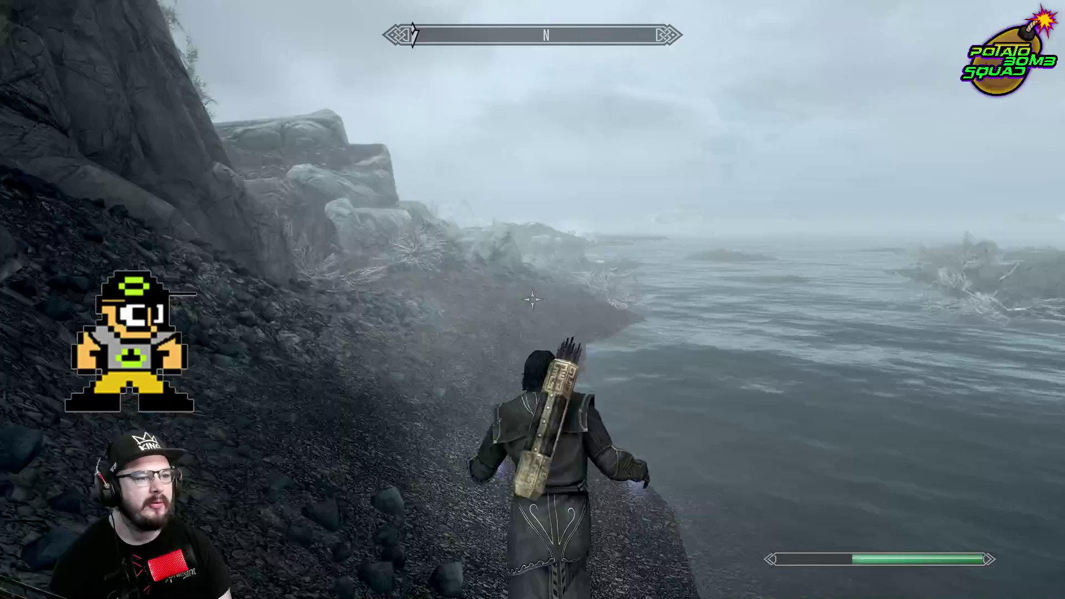
key(w)
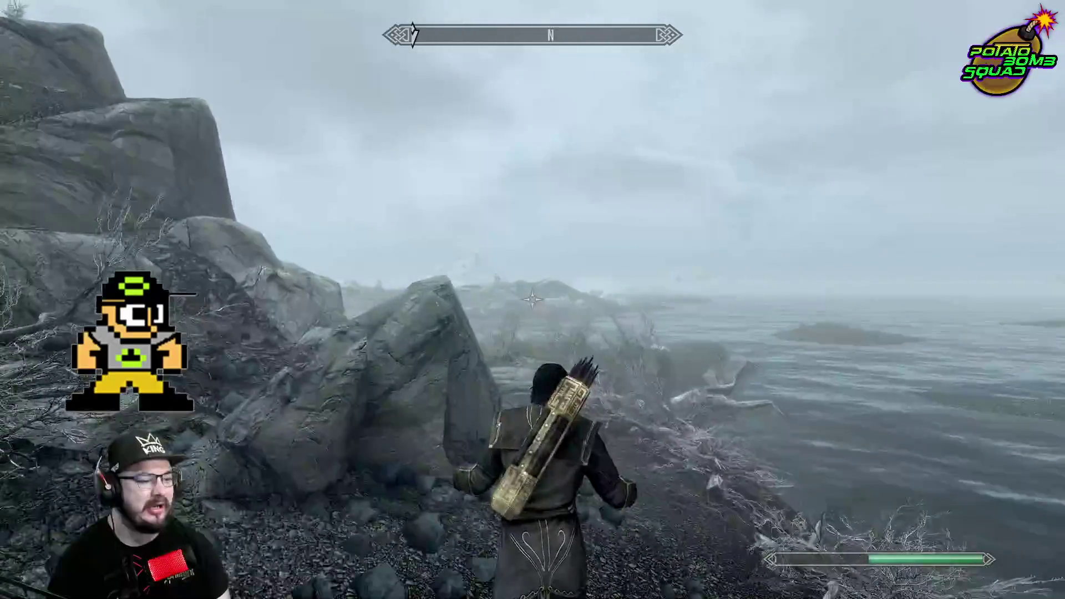
key(w)
key(w)
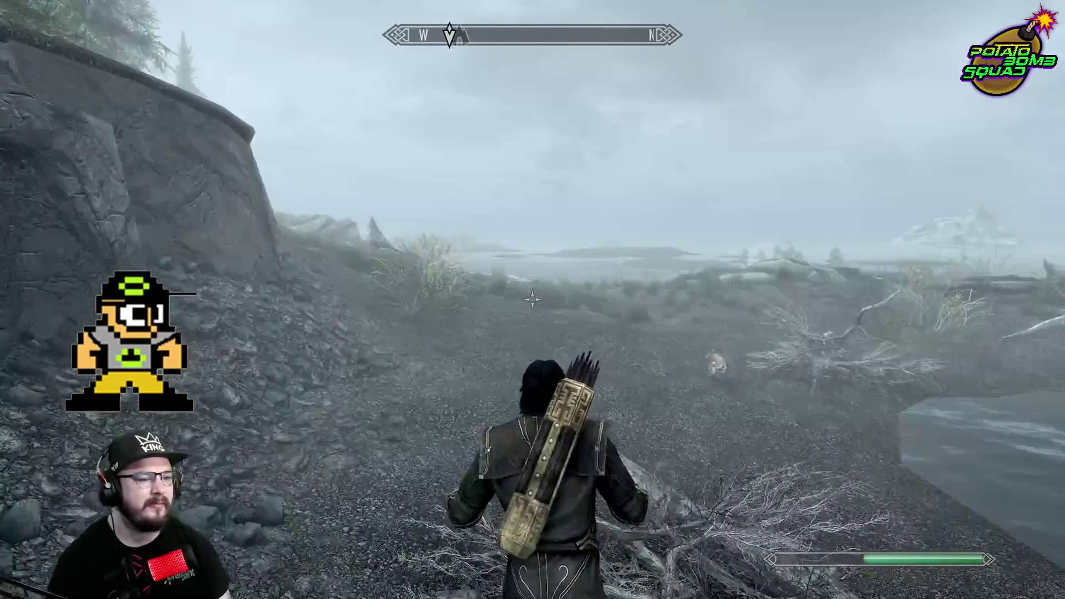
Cast Lightning Bolt at the deer and chase it along the shore
key(w)
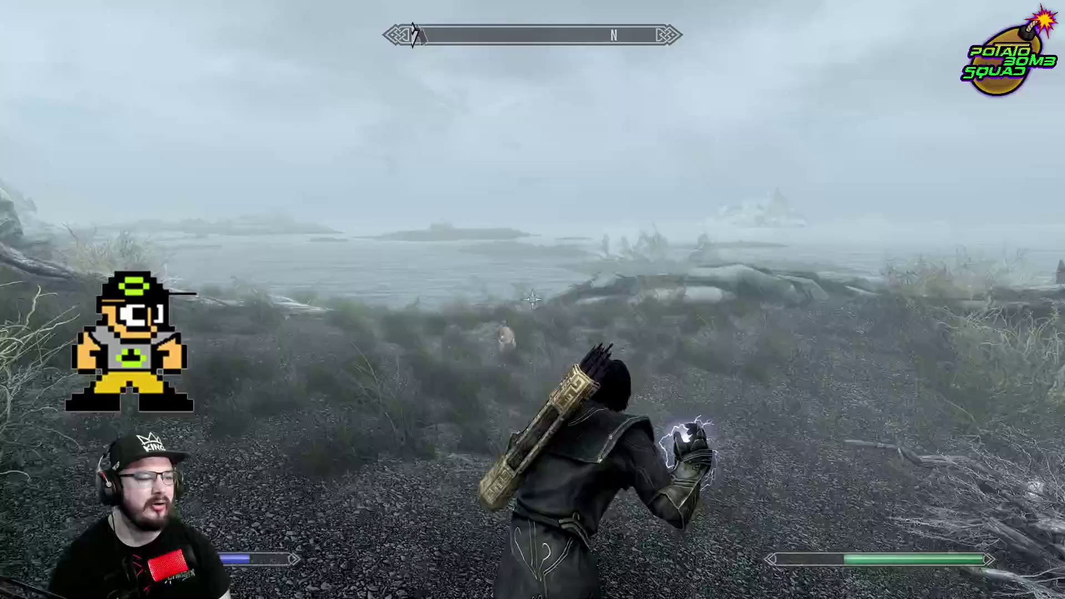
key(w)
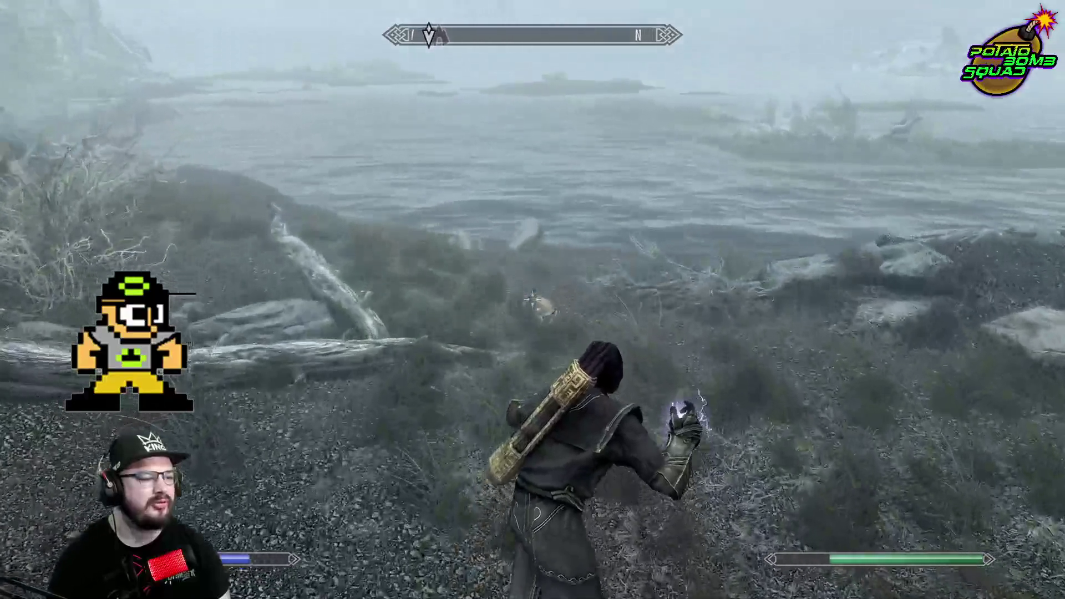
right_click(532, 299)
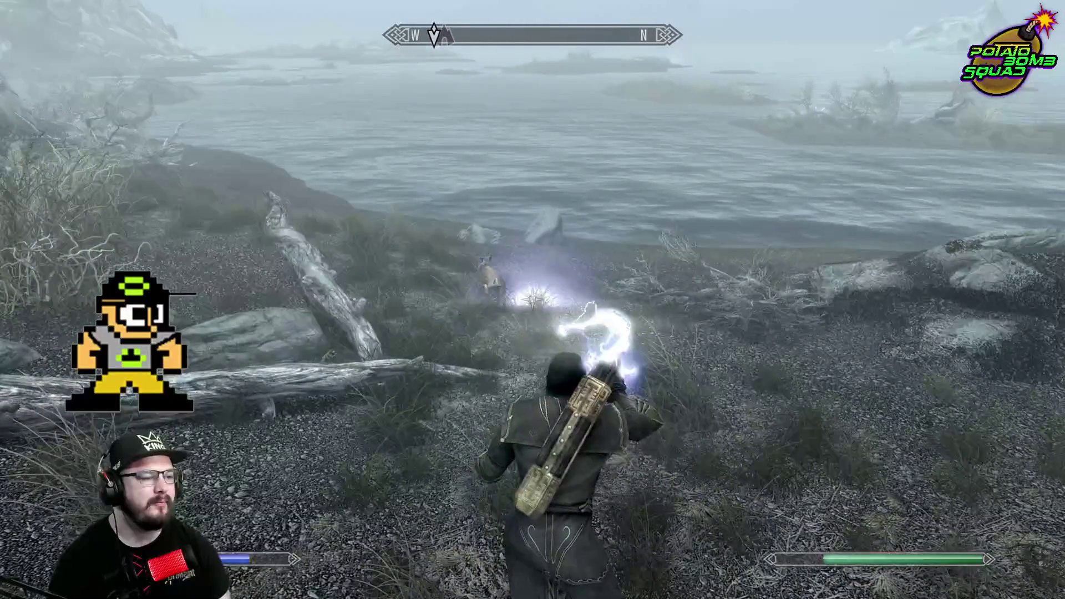
key(w)
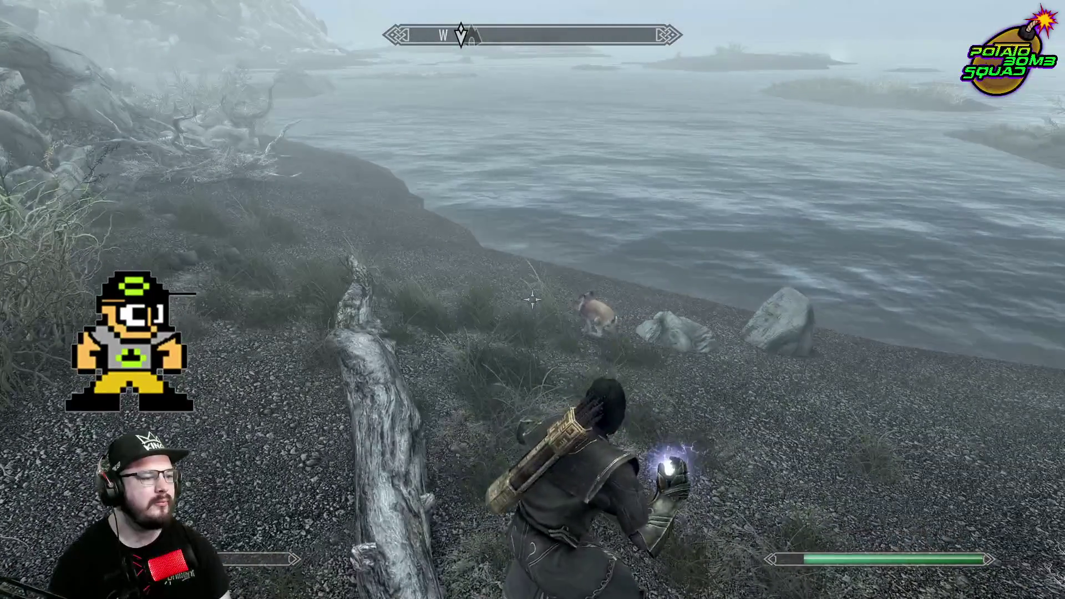
key(w)
click(532, 300)
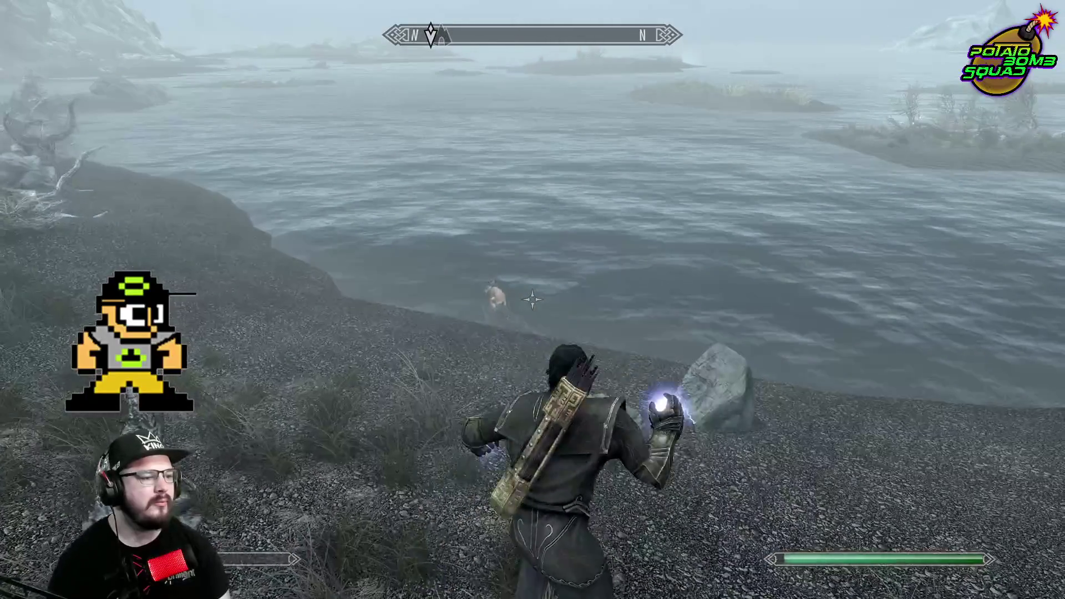
Follow the deer to the water's edge and fire another bolt across the lake
key(w)
click(533, 300)
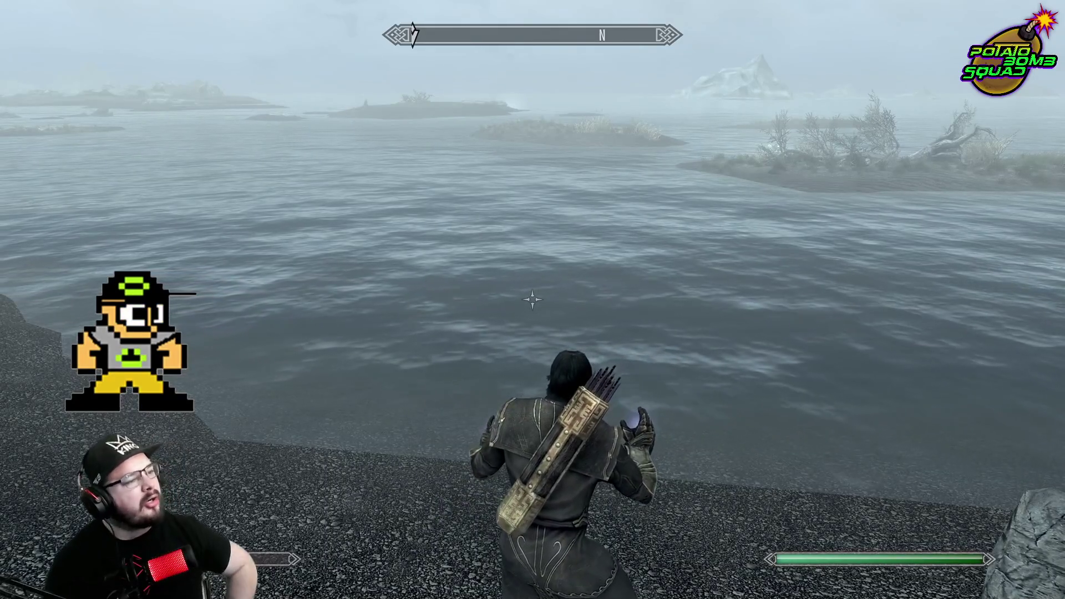
key(w)
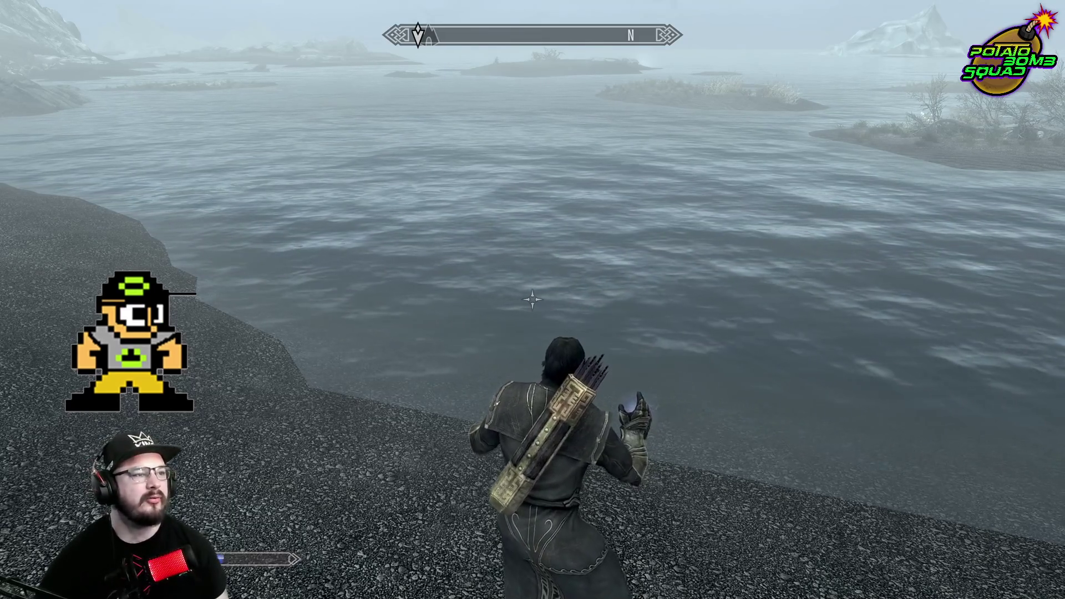
mouse_move(532, 300)
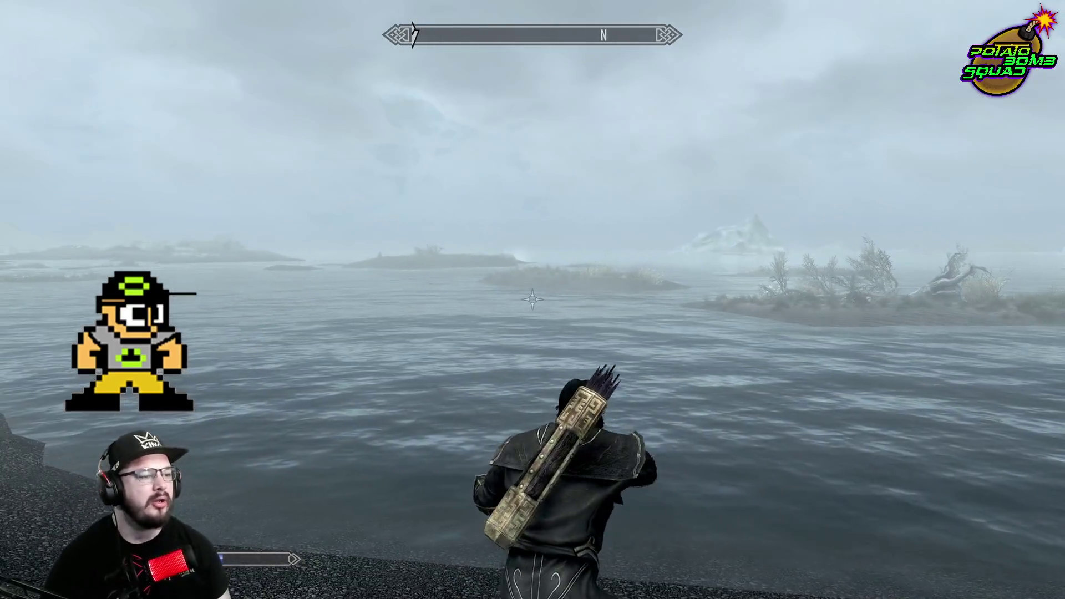
click(532, 300)
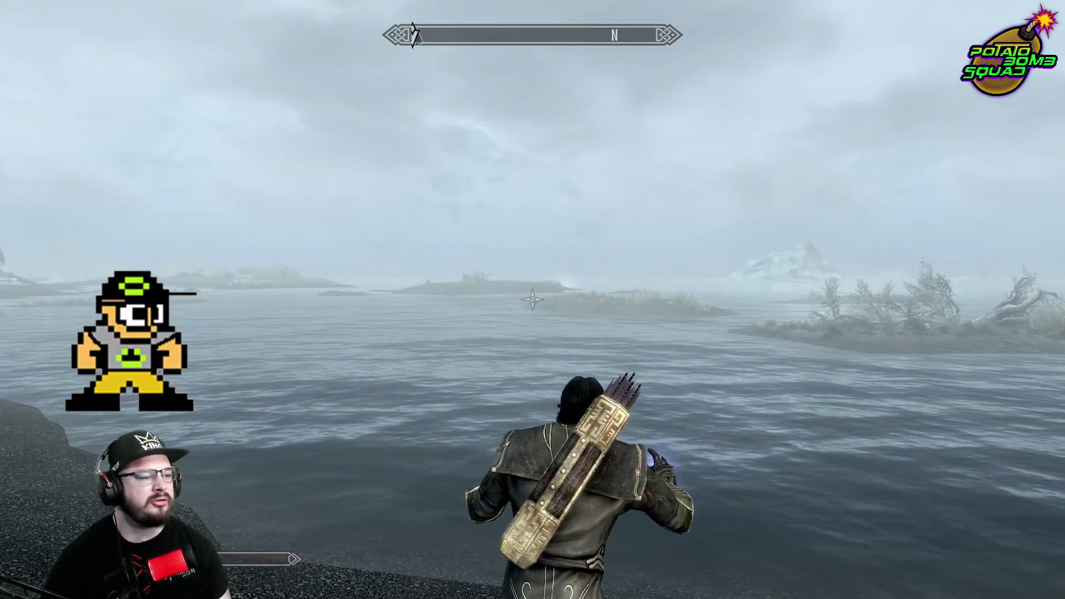
mouse_move(532, 299)
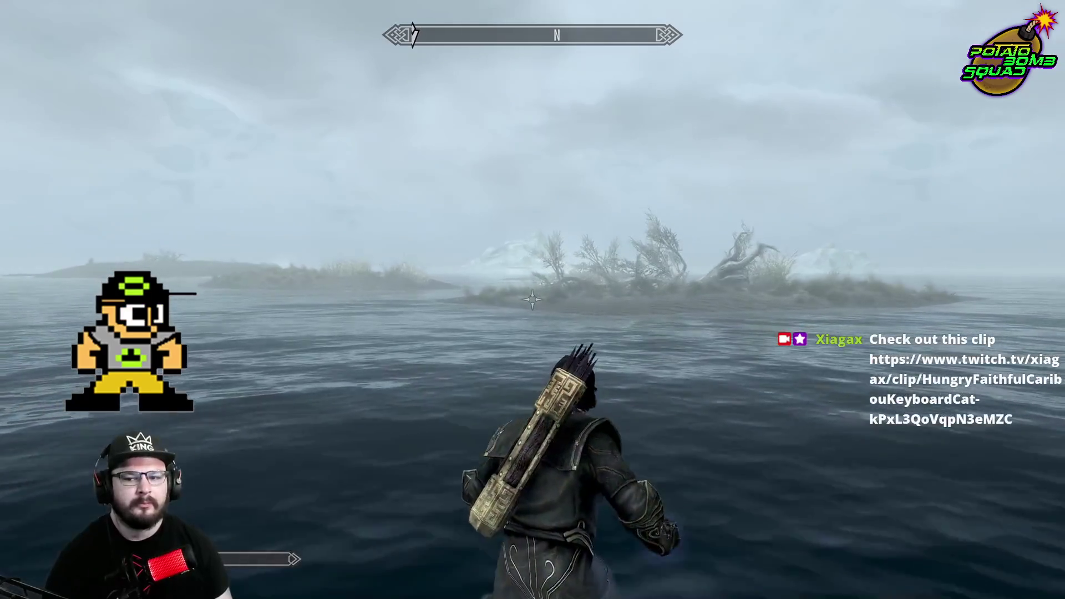
Harvest the Nirnroot on the islet and a second one by the boulders
key(w)
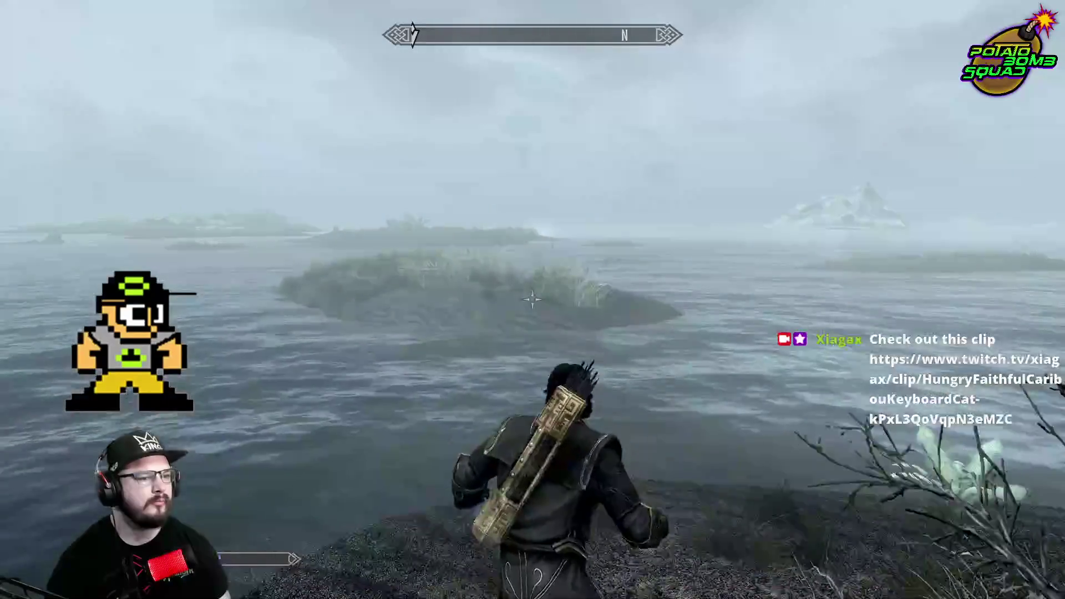
key(e)
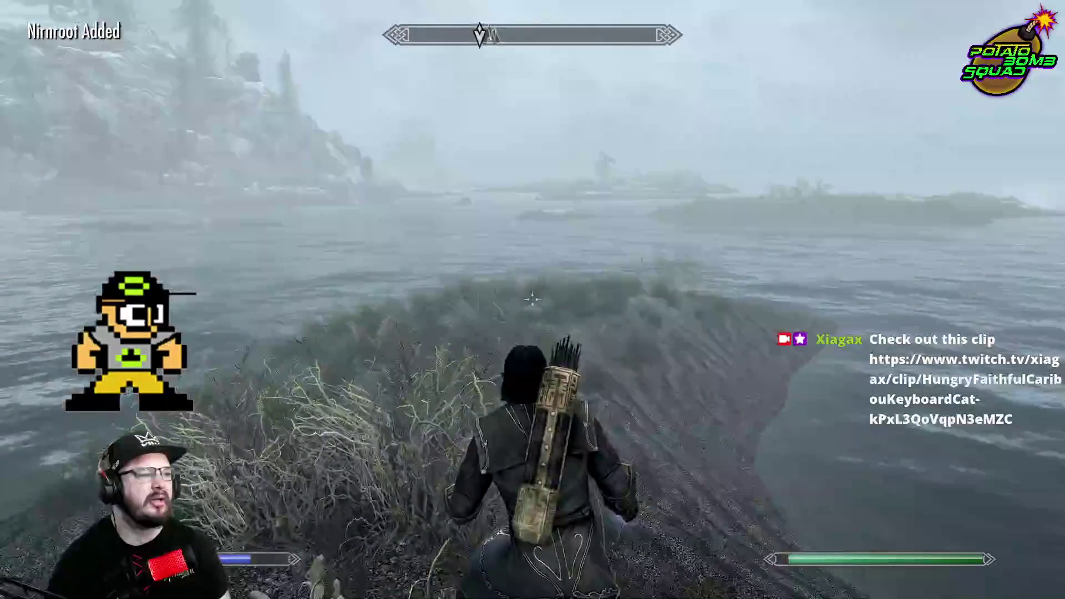
key(ctrl)
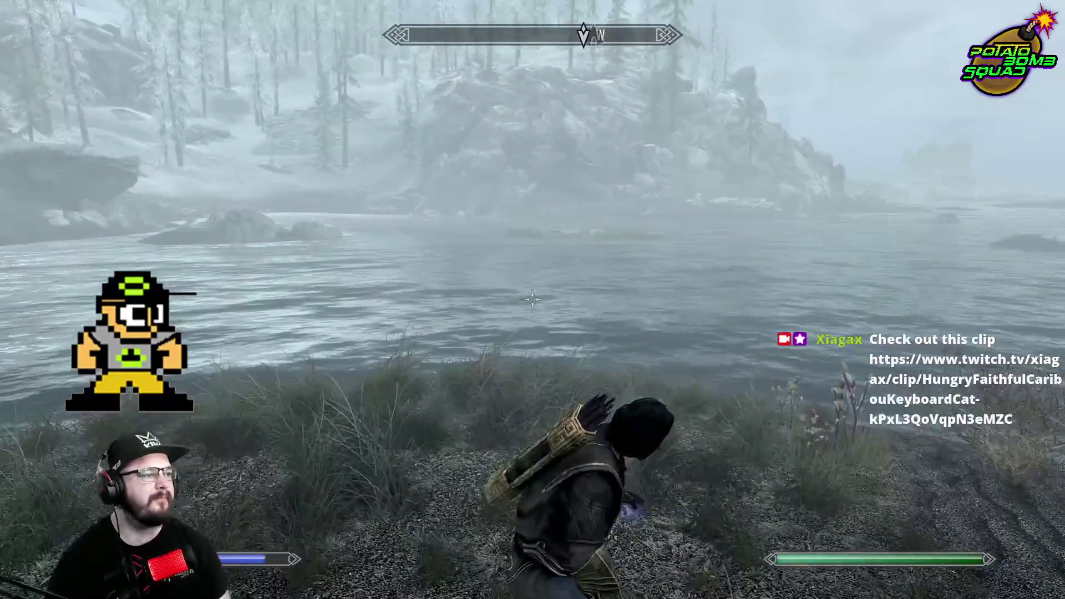
key(w)
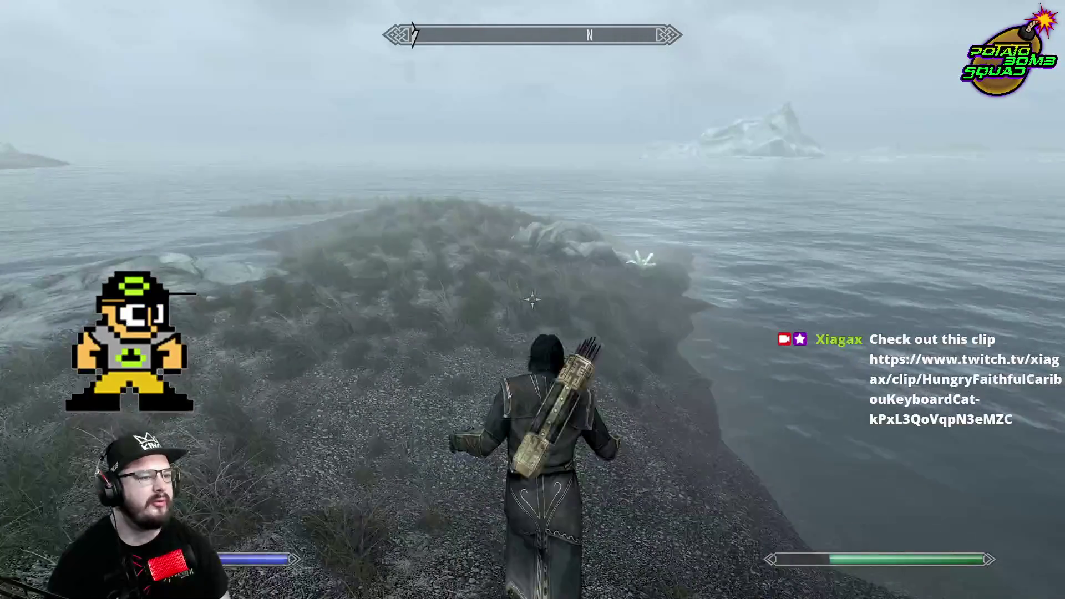
key(e)
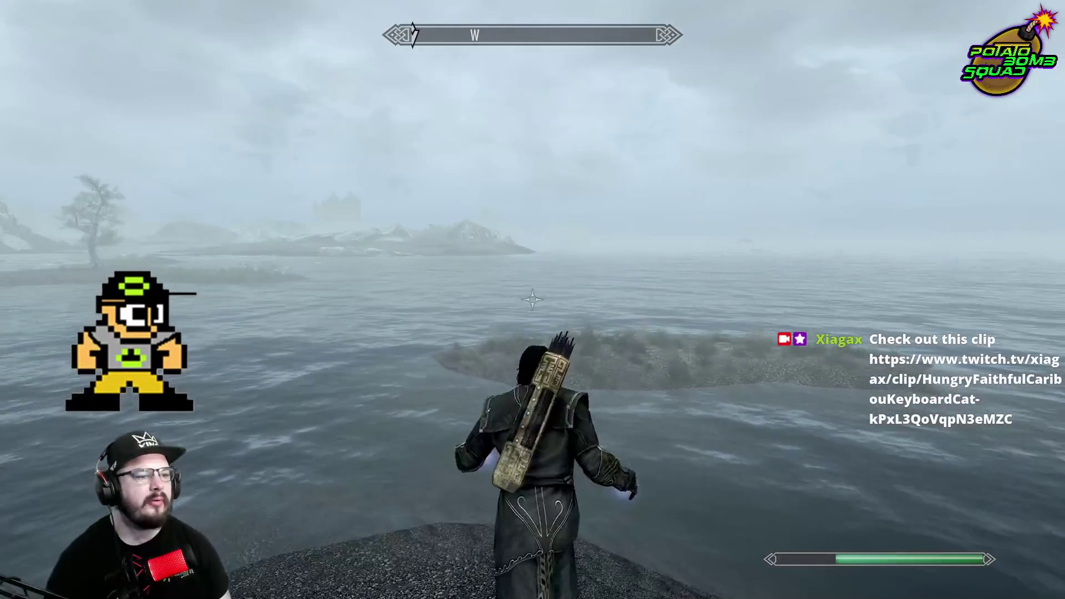
Swim back ashore and stand at the water's edge with lightning ready, facing the horker
key(w)
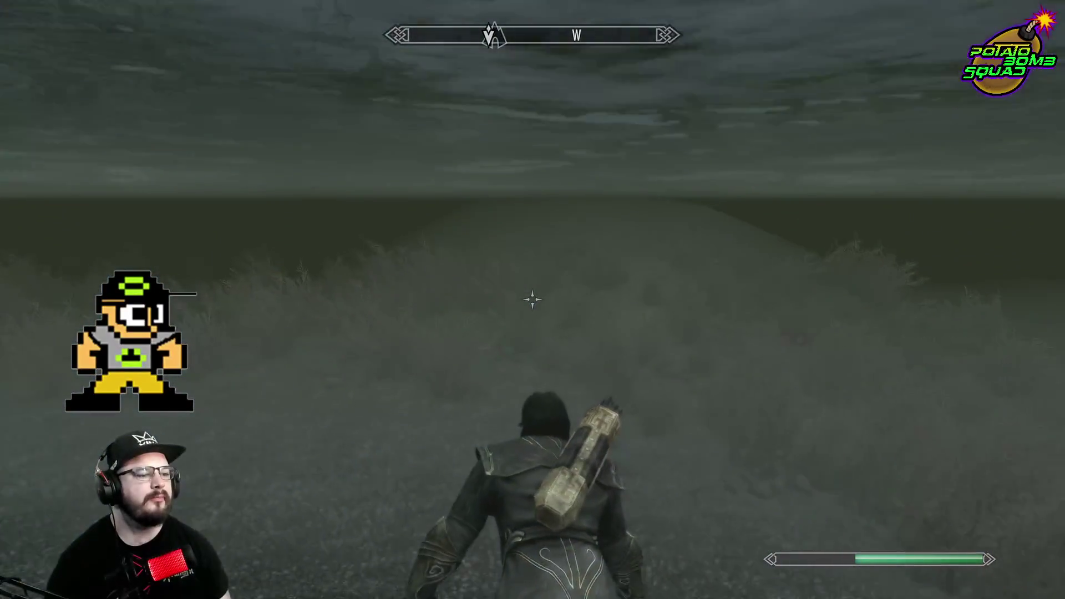
key(w)
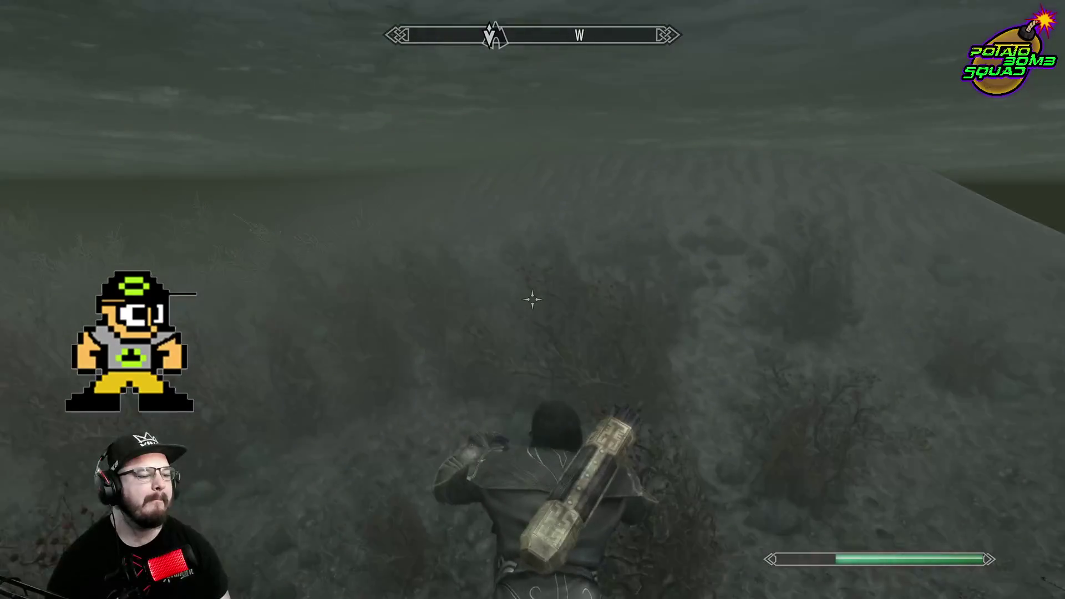
key(w)
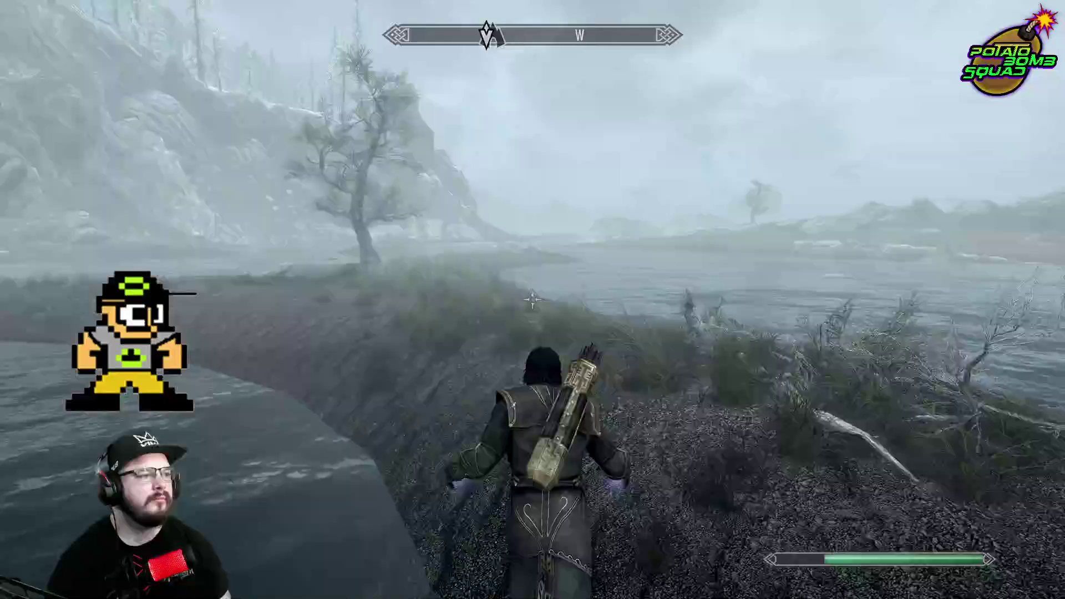
key(w)
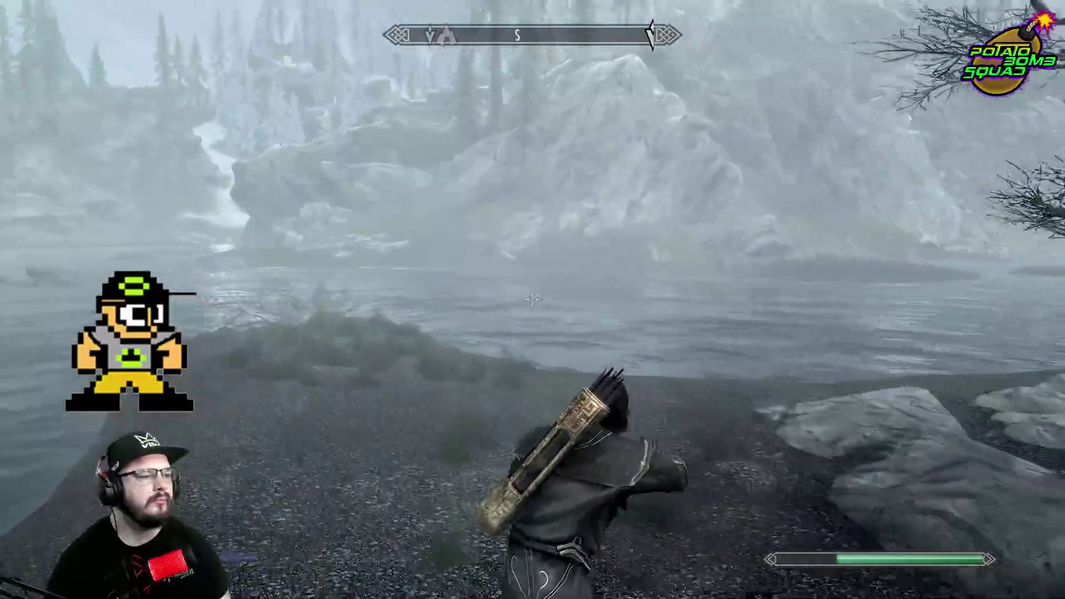
right_click(533, 300)
key(w)
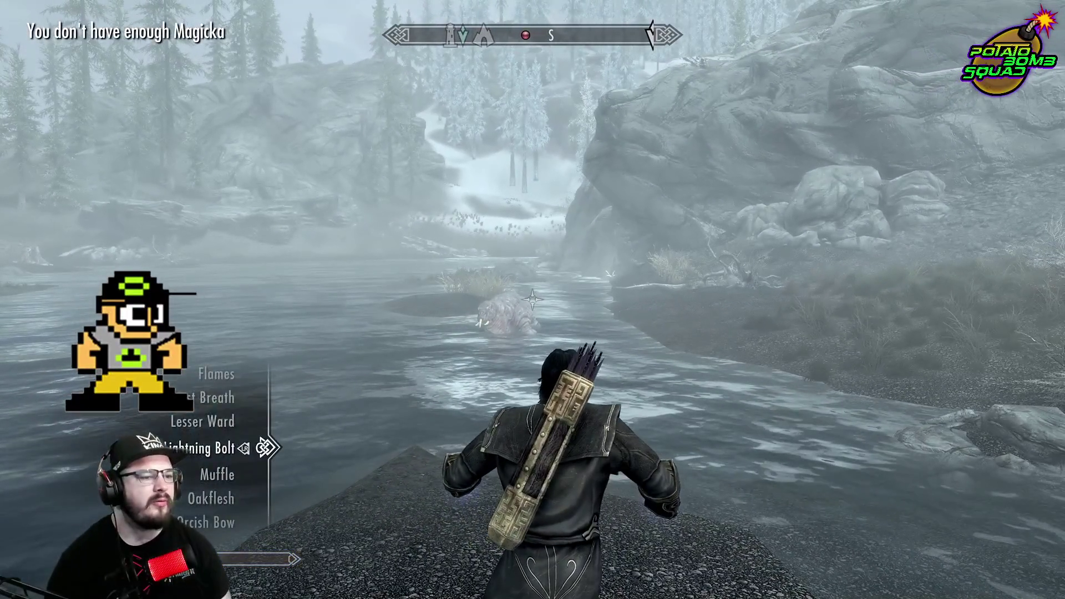
Kill the horker with the greatsword, then loot its Horker Meat and Horker Tusk
key(Return)
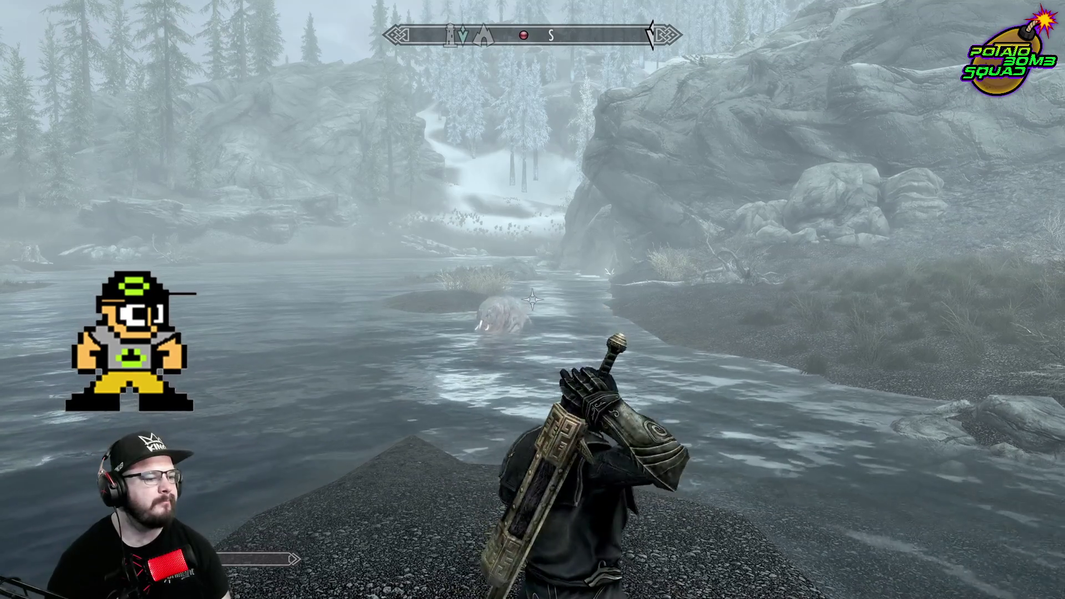
key(w)
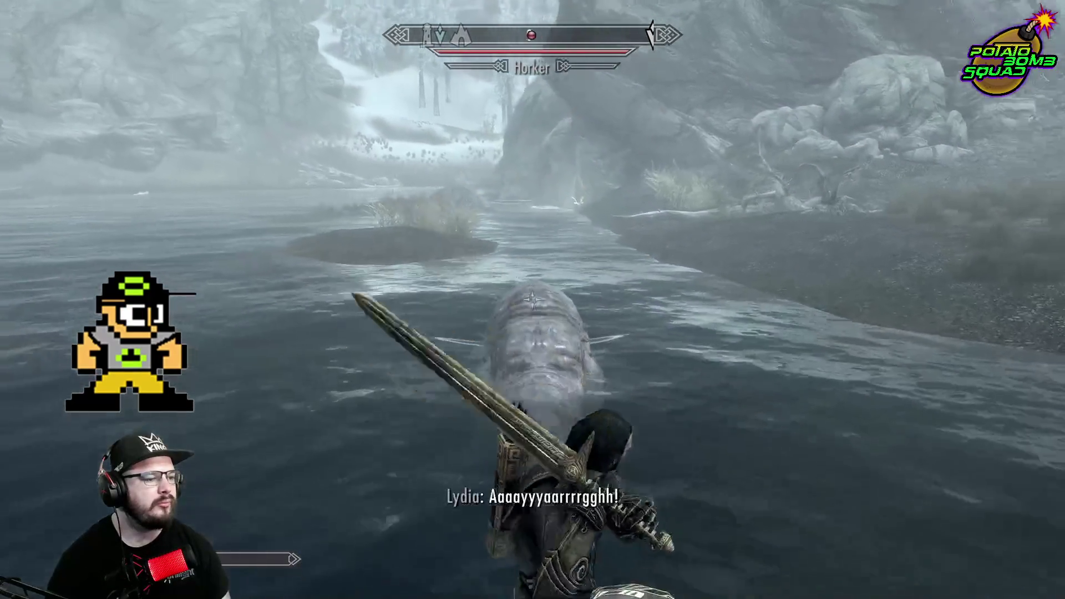
click(533, 300)
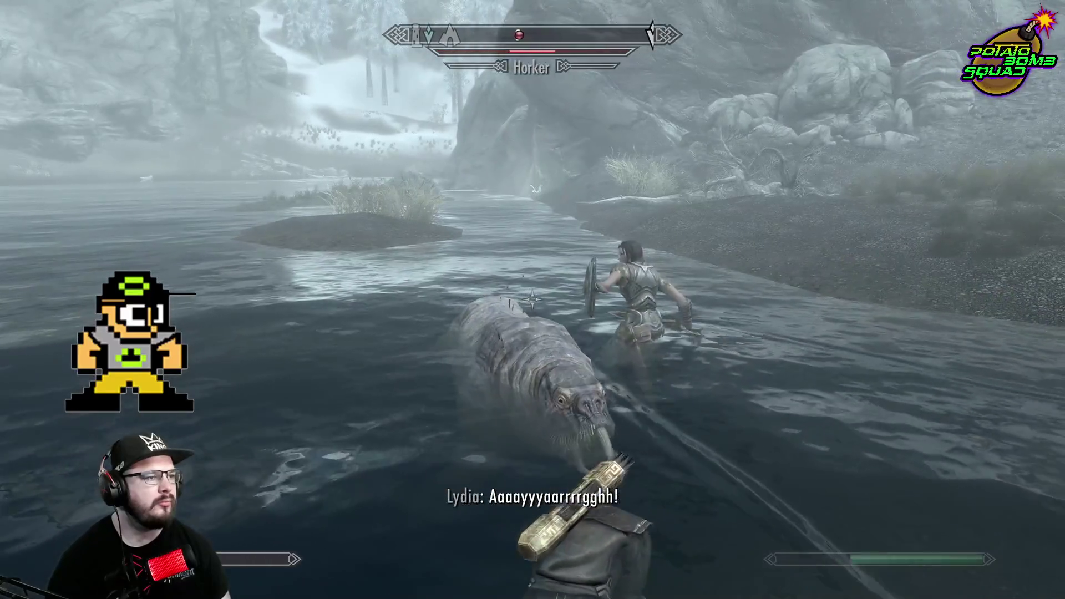
key(f)
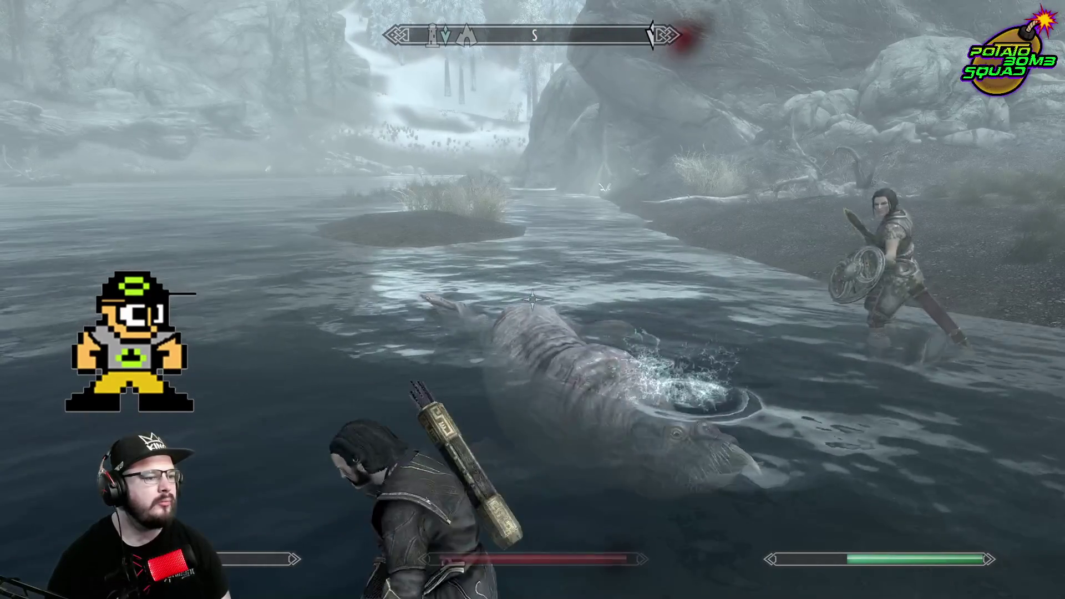
key(r)
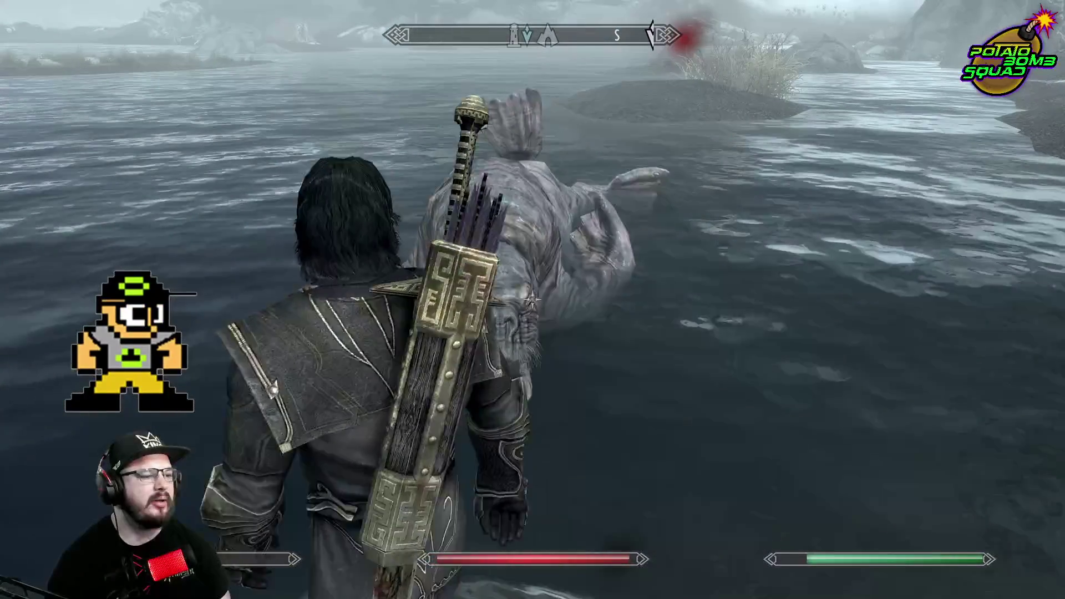
key(e)
key(e)
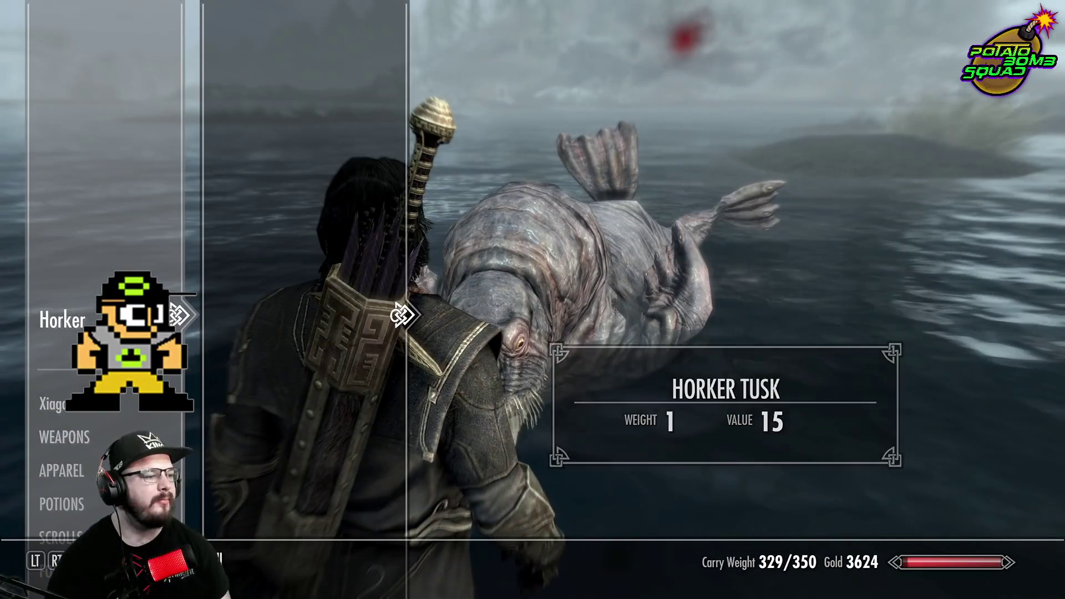
key(r)
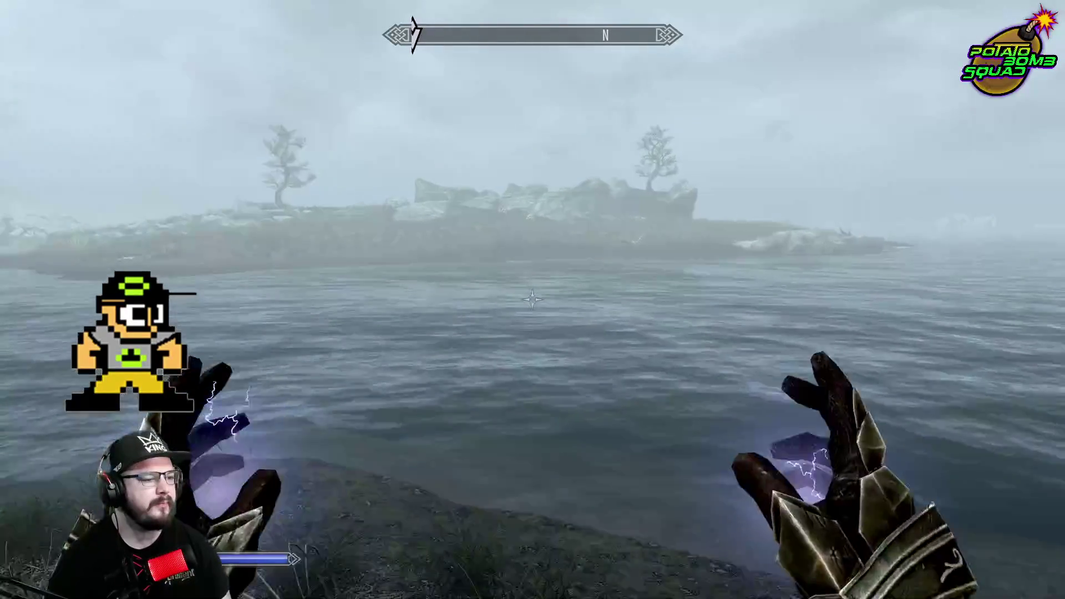
Fight Slaughterfish with lightning while crossing the lake, pick a Nirnroot, and land beside the boat
key(r)
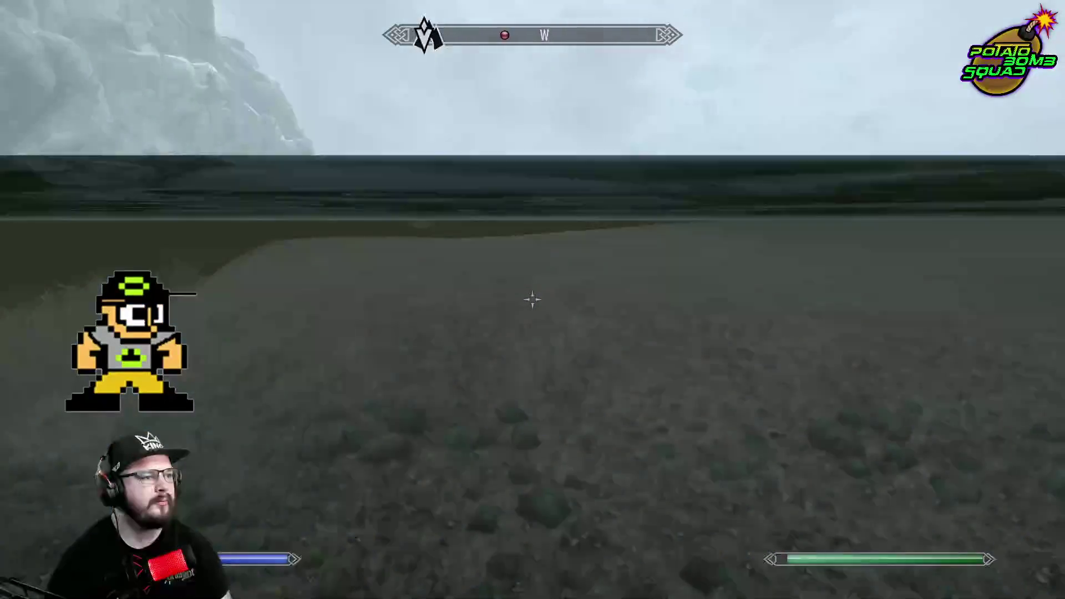
key(r)
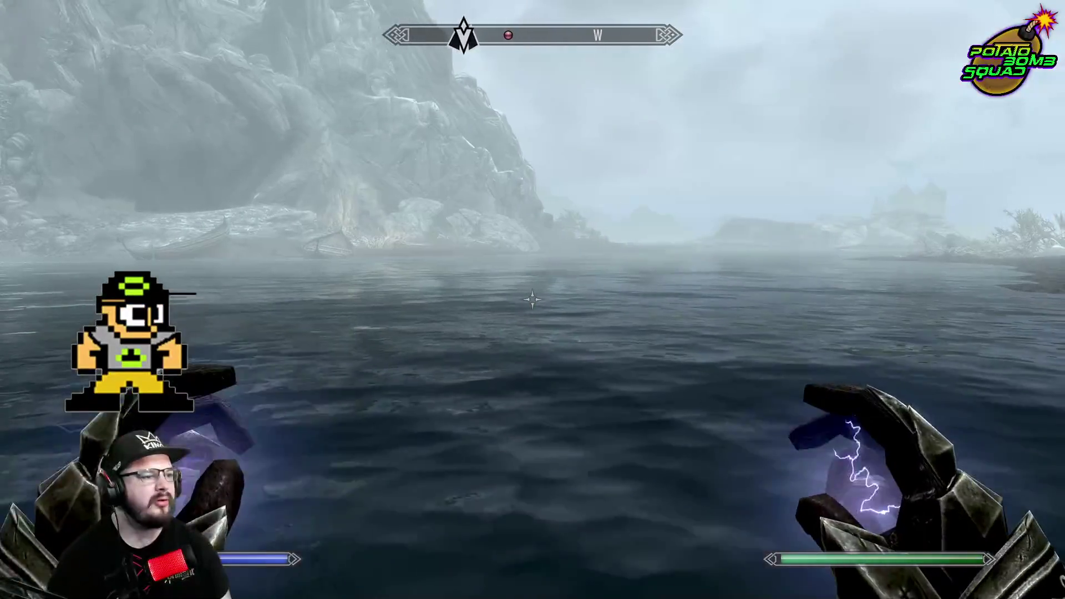
click(532, 299)
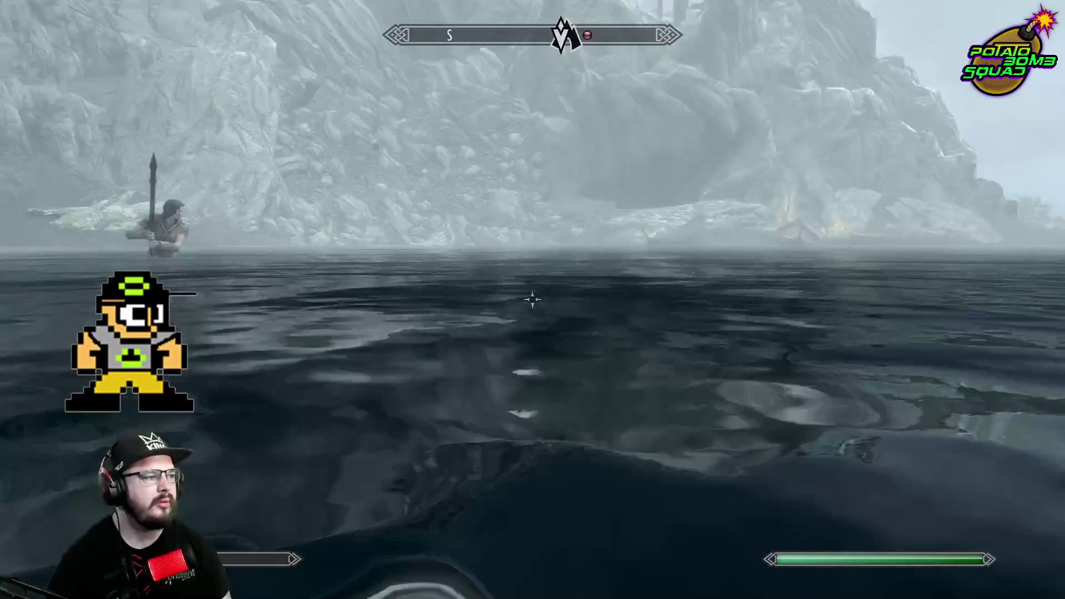
key(ctrl)
click(533, 300)
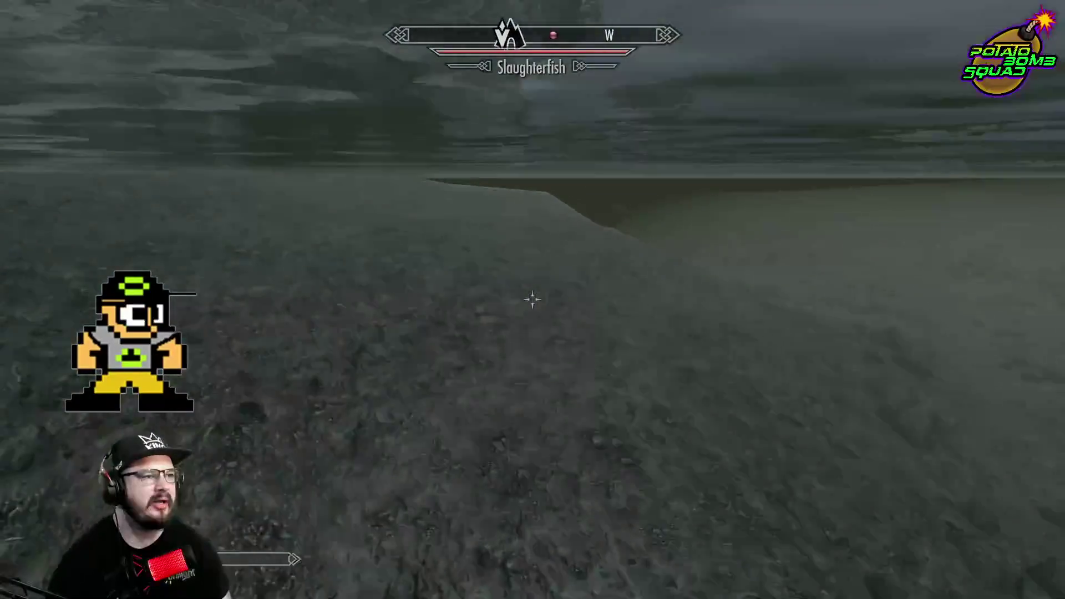
key(r)
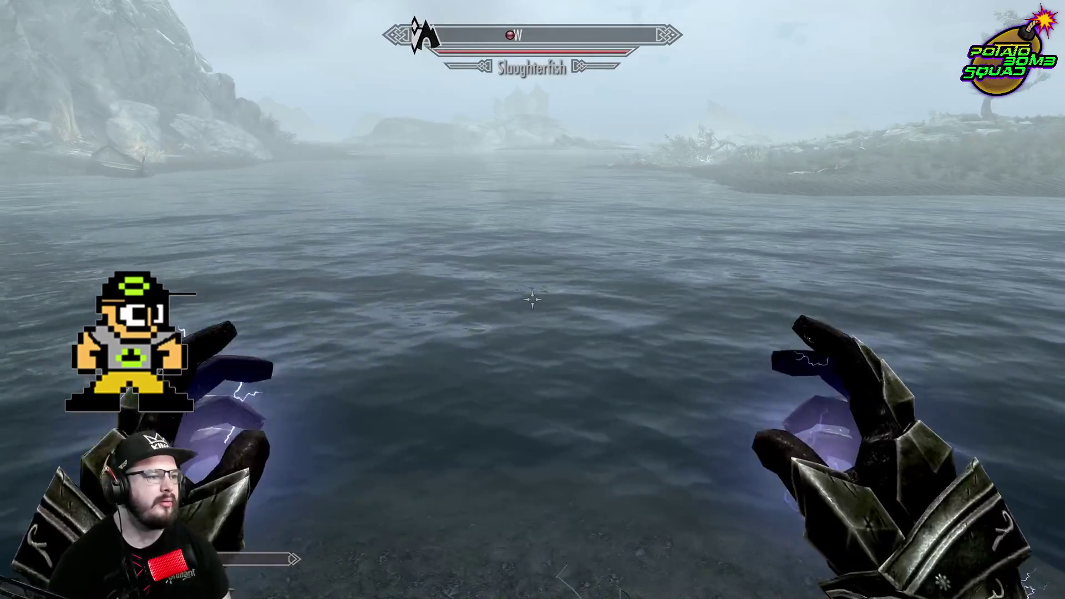
key(w)
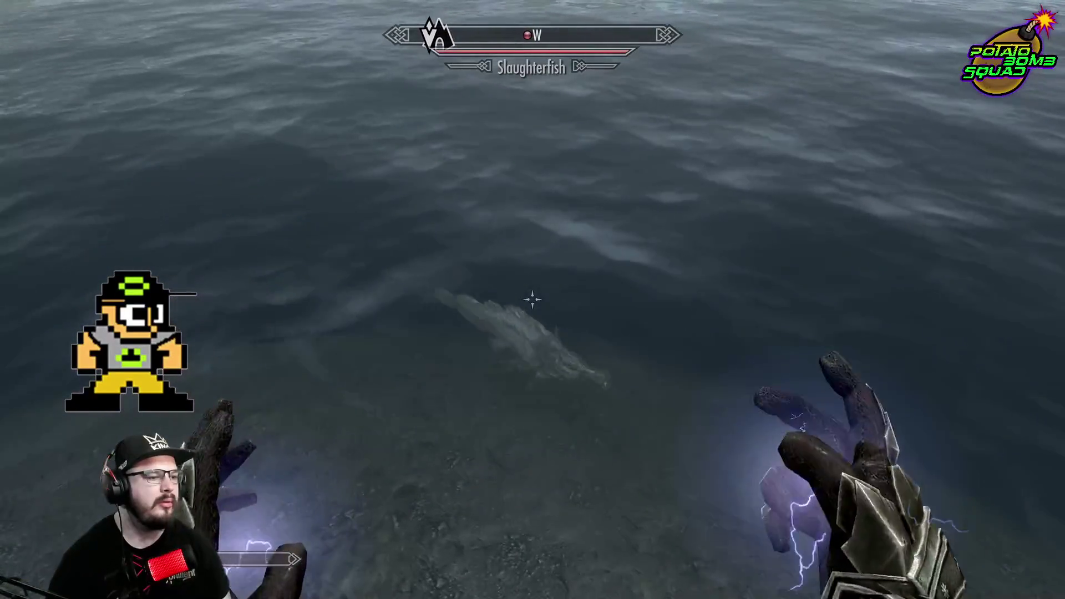
right_click(532, 300)
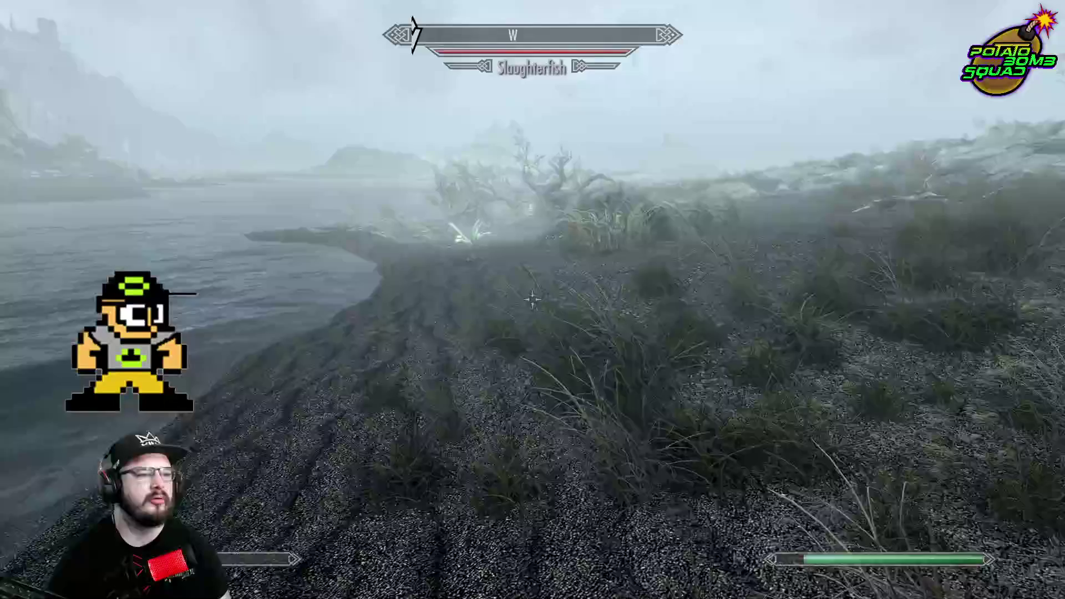
key(e)
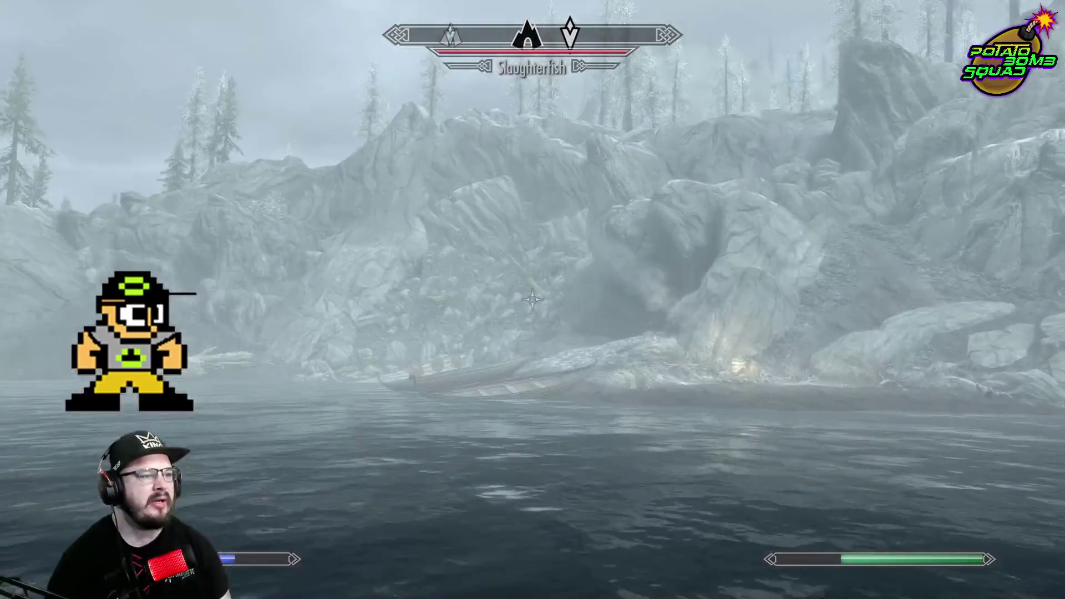
key(w)
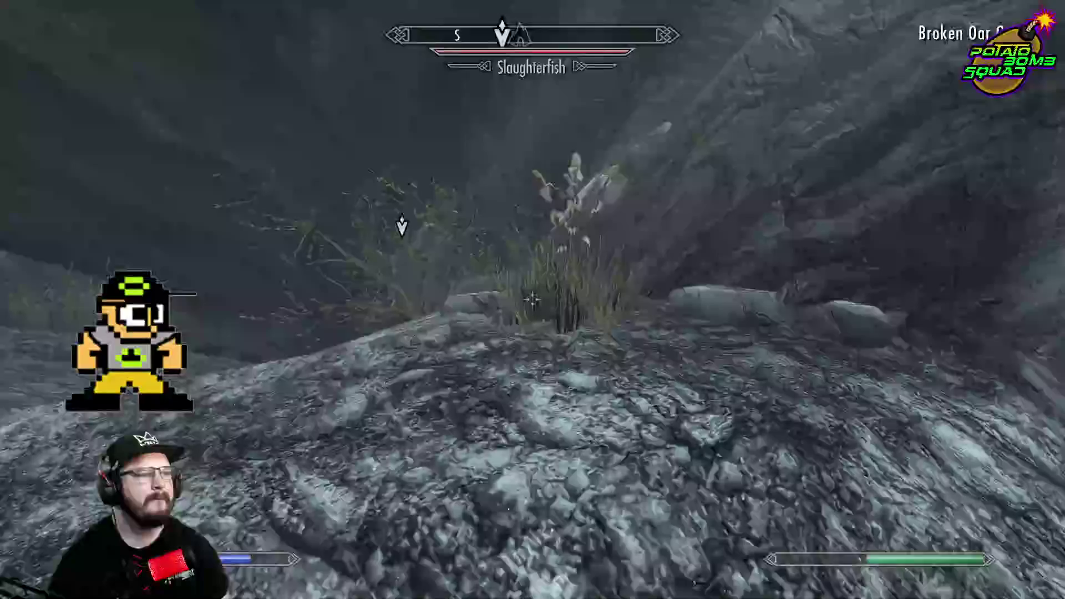
Harvest the Spiky Grass, then climb the grotto walkway toward the wooden scaffold
key(e)
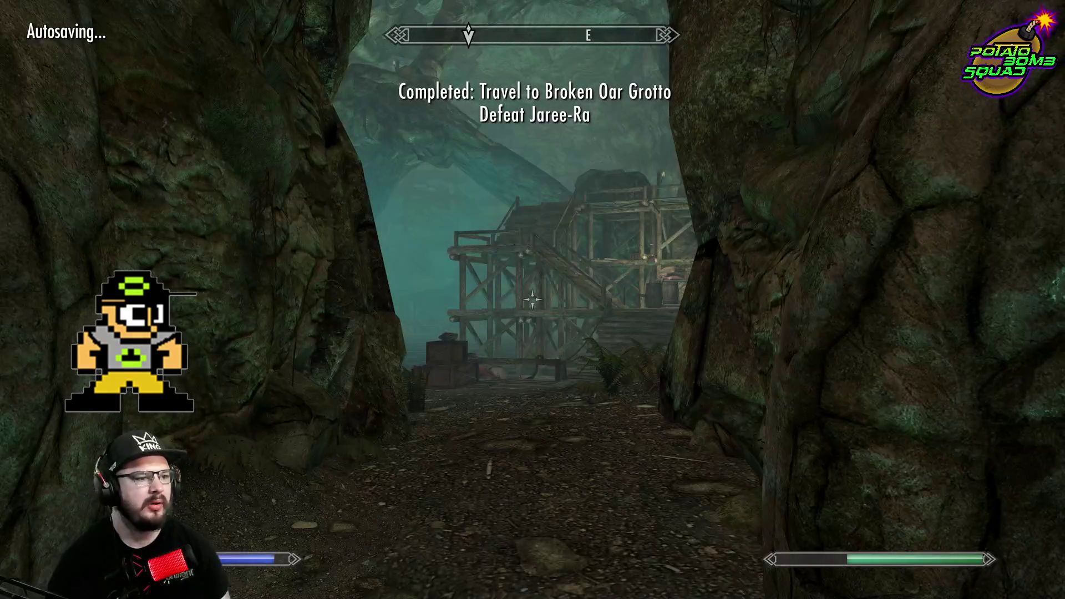
key(w)
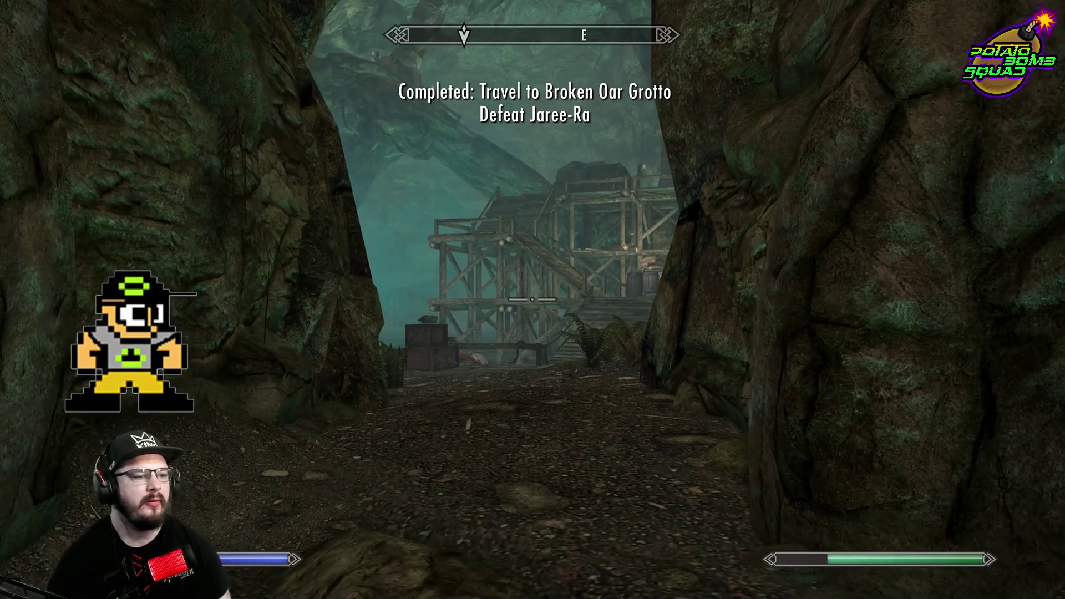
key(w)
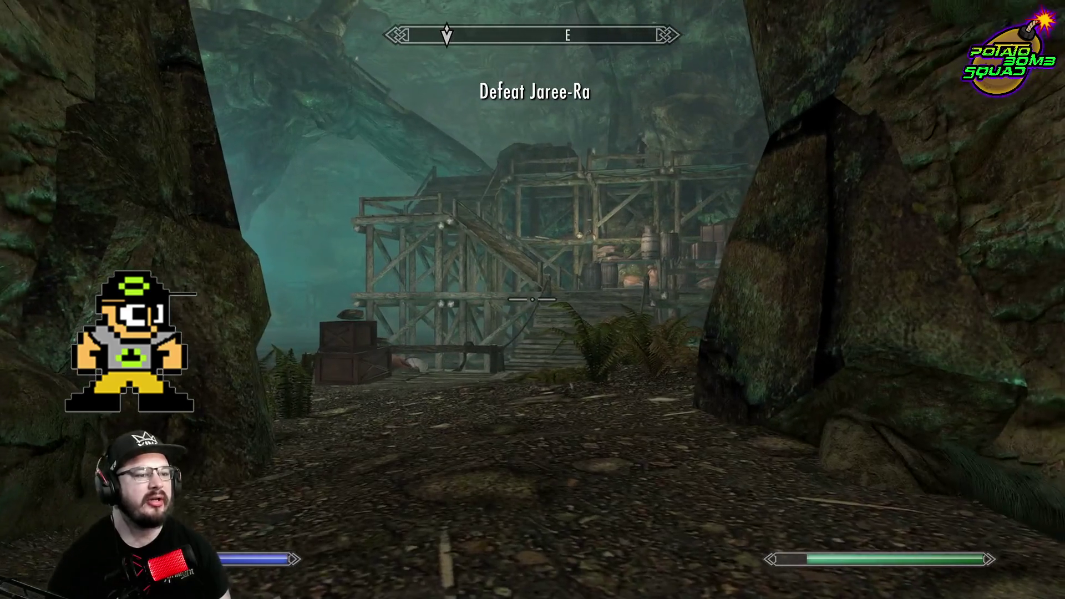
key(w)
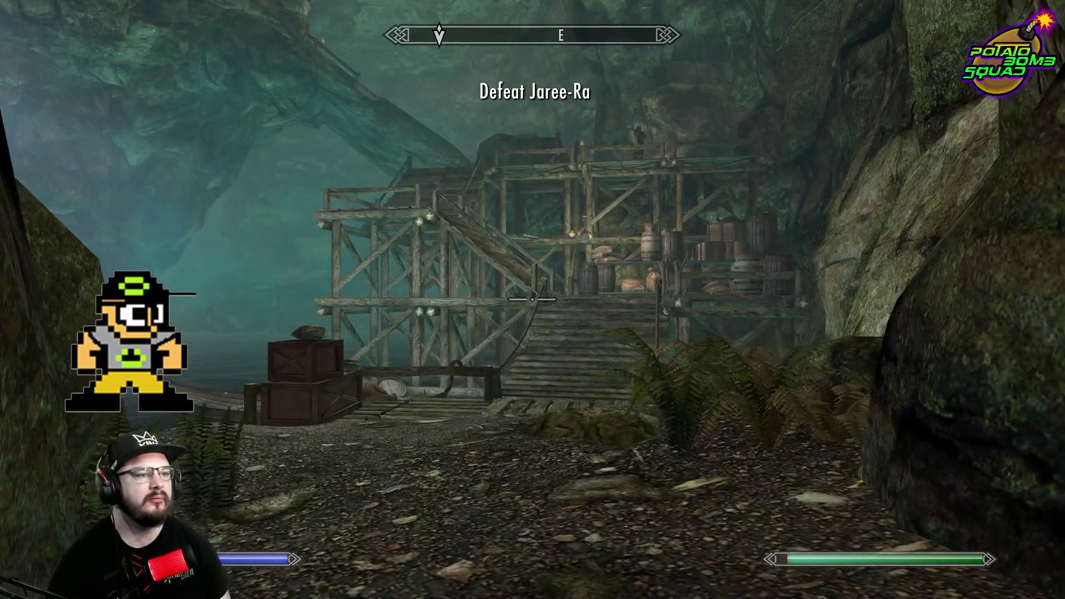
key(r)
key(w)
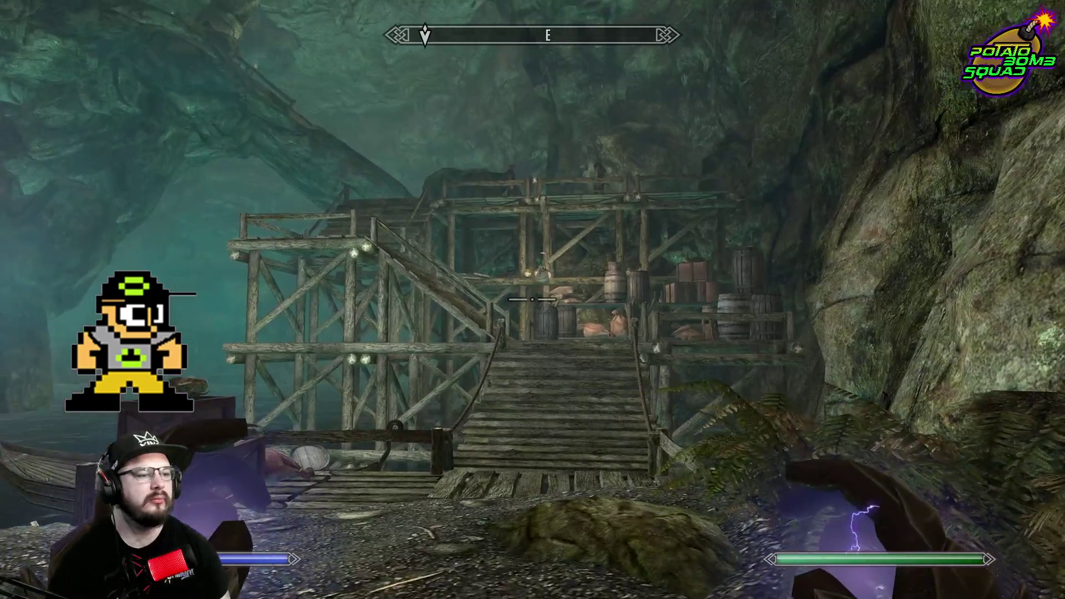
key(w)
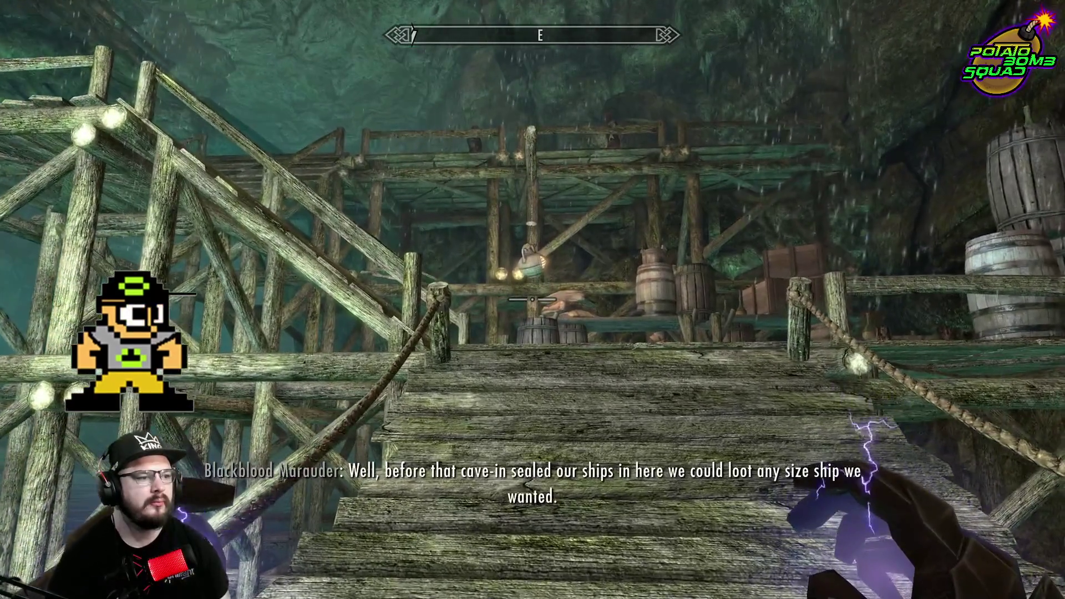
Advance along the bridge and fight the Blackblood Marauders up the stairs
key(w)
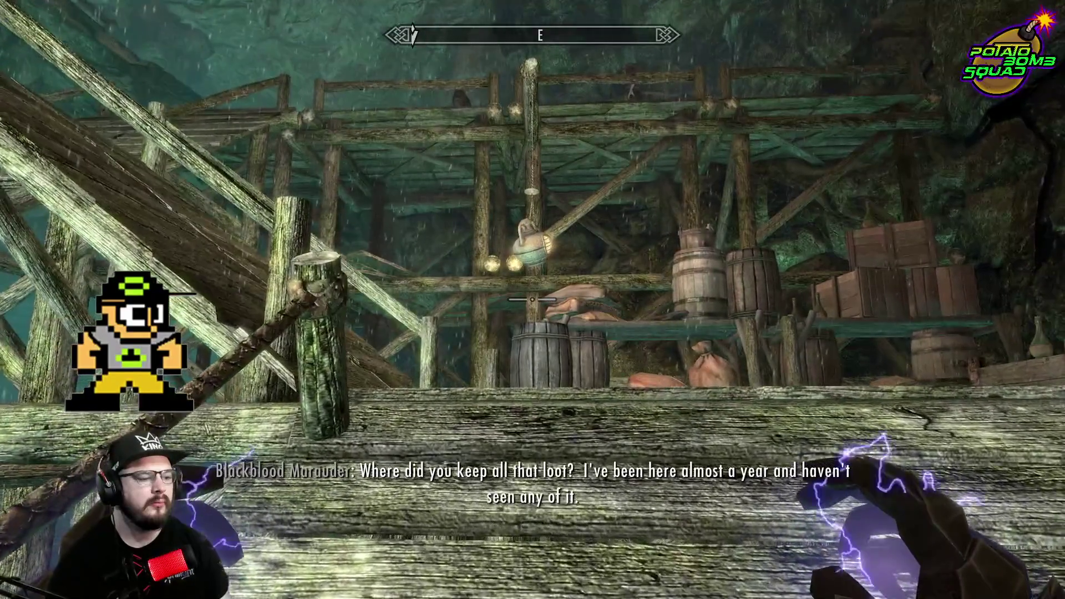
key(w)
key(w)
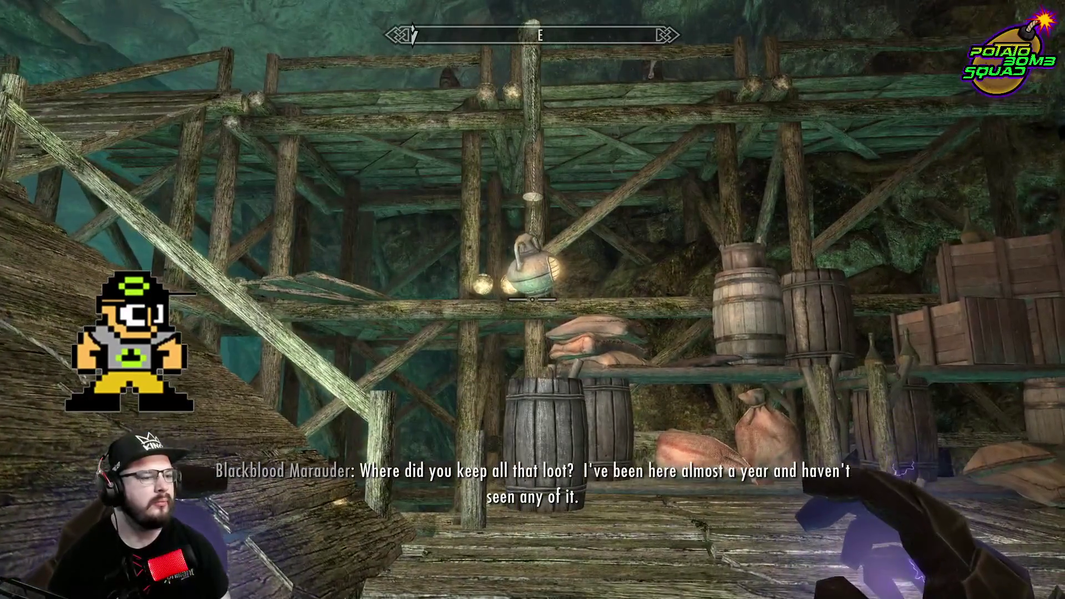
key(w)
mouse_move(532, 300)
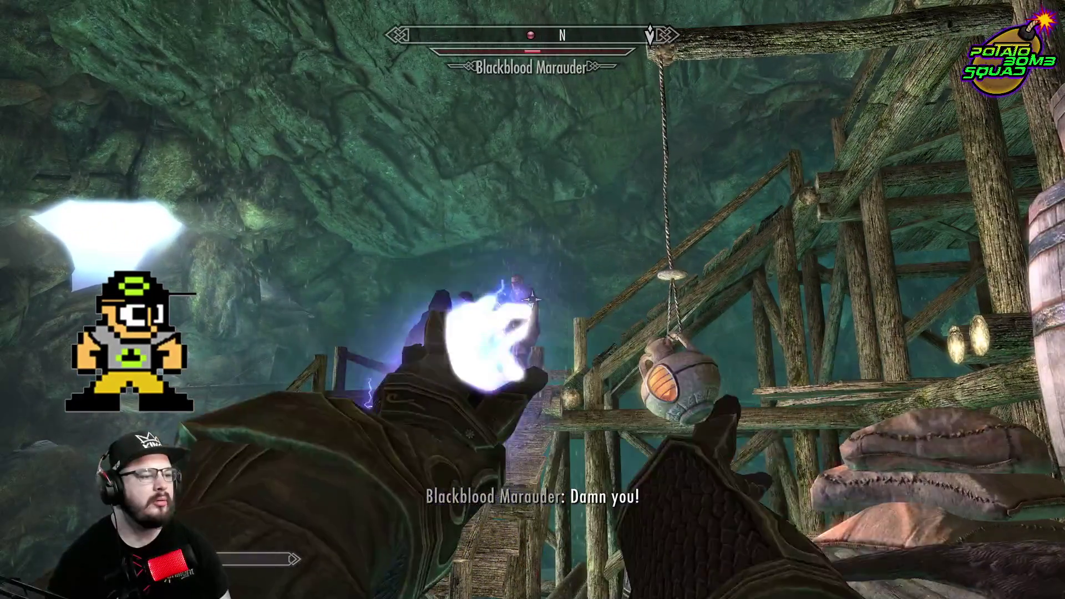
key(w)
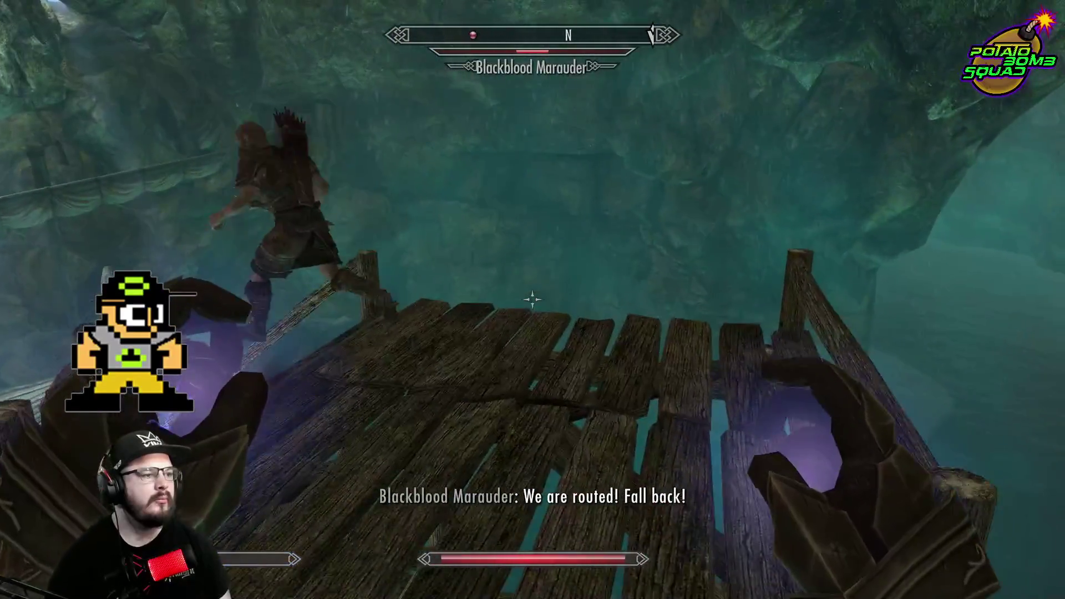
Look through the dead Marauder's loot, then close it
key(w)
key(e)
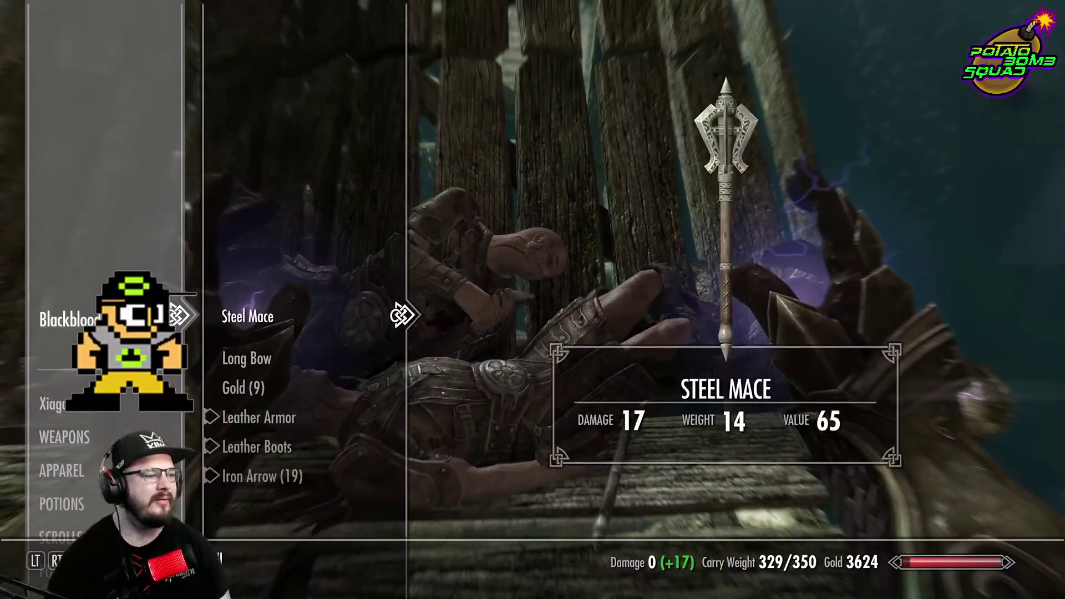
key(e)
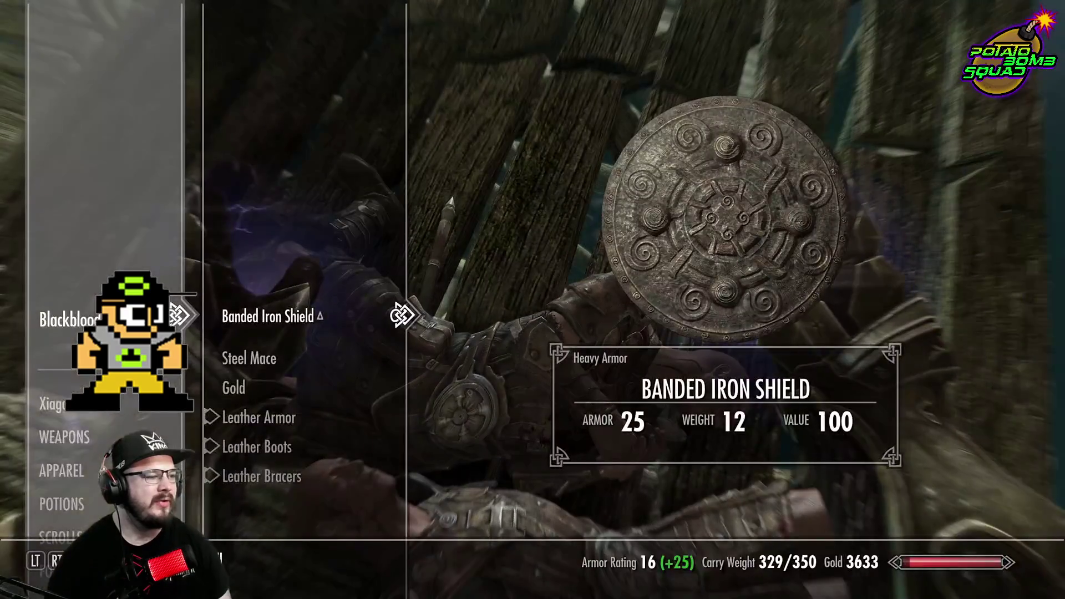
key(Tab)
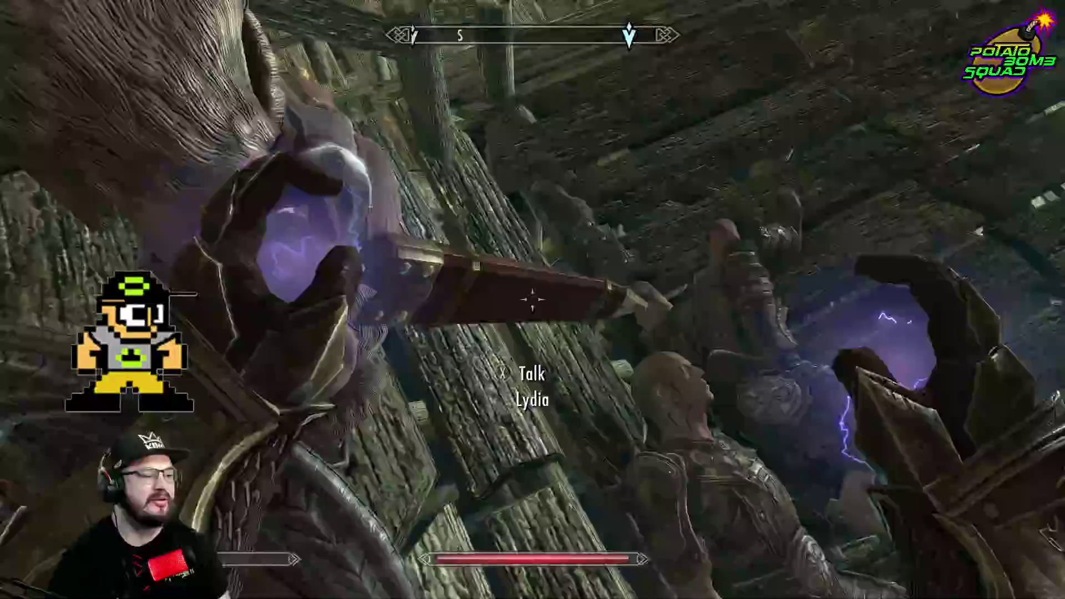
Walk off the bridge and search the barrel by the venison crate
key(w)
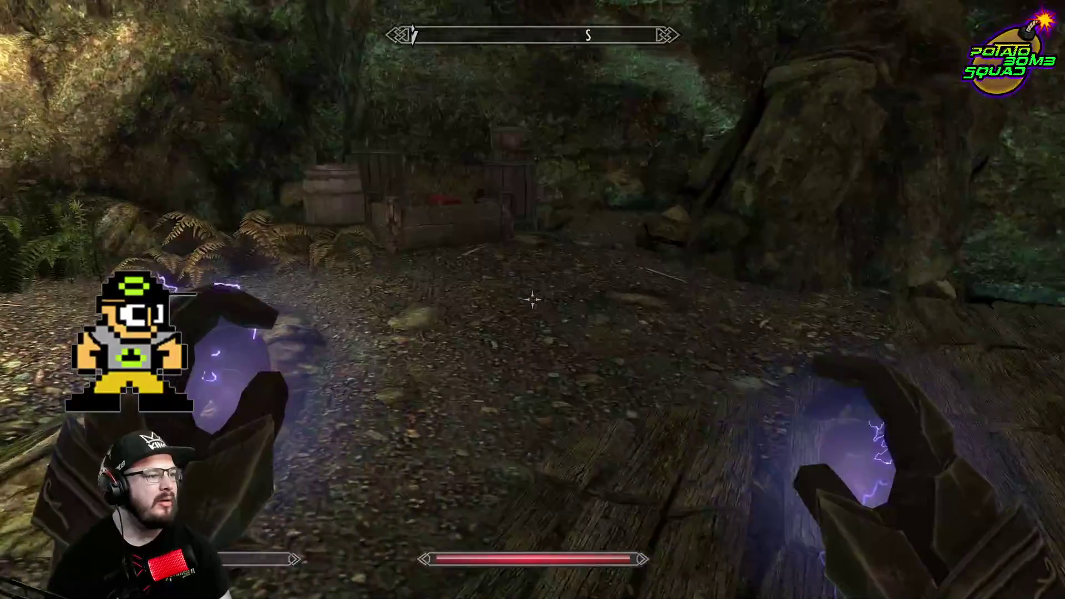
key(w)
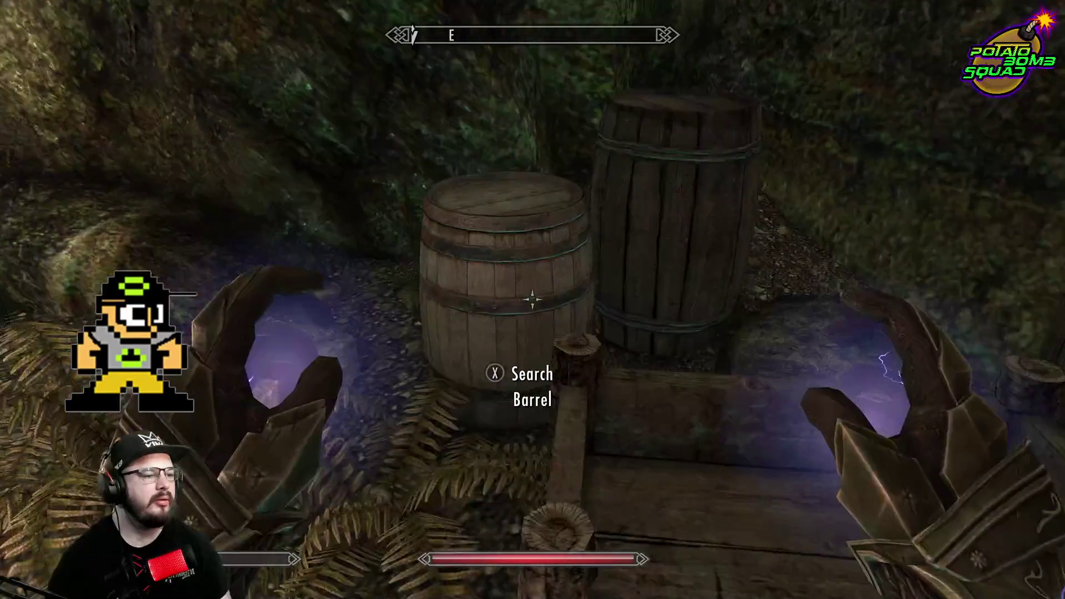
key(e)
key(Tab)
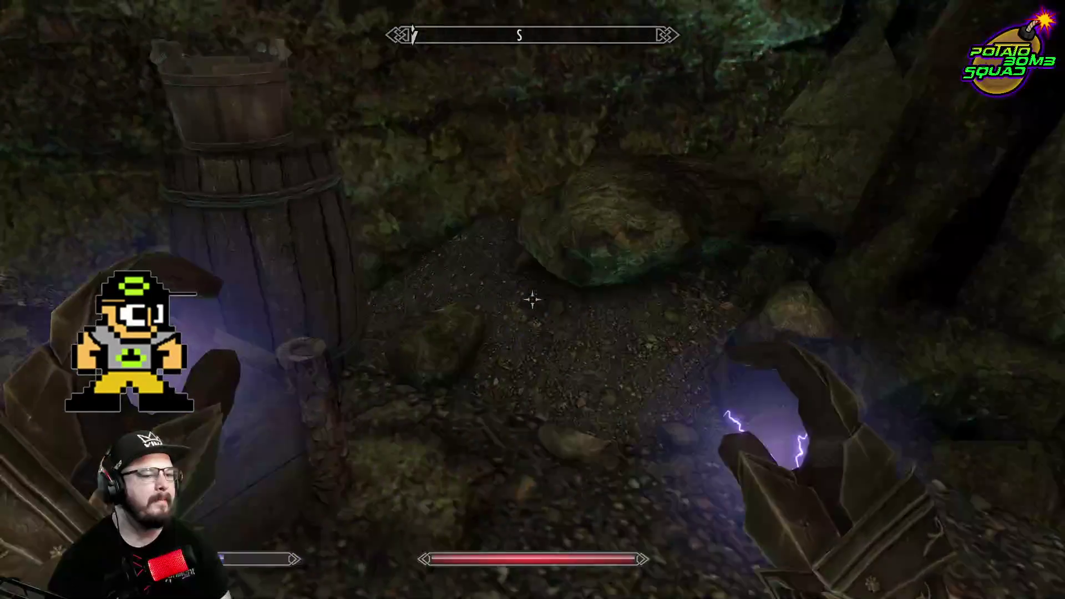
Check the Items inventory and skills overview, then return to the game
key(Tab)
key(d)
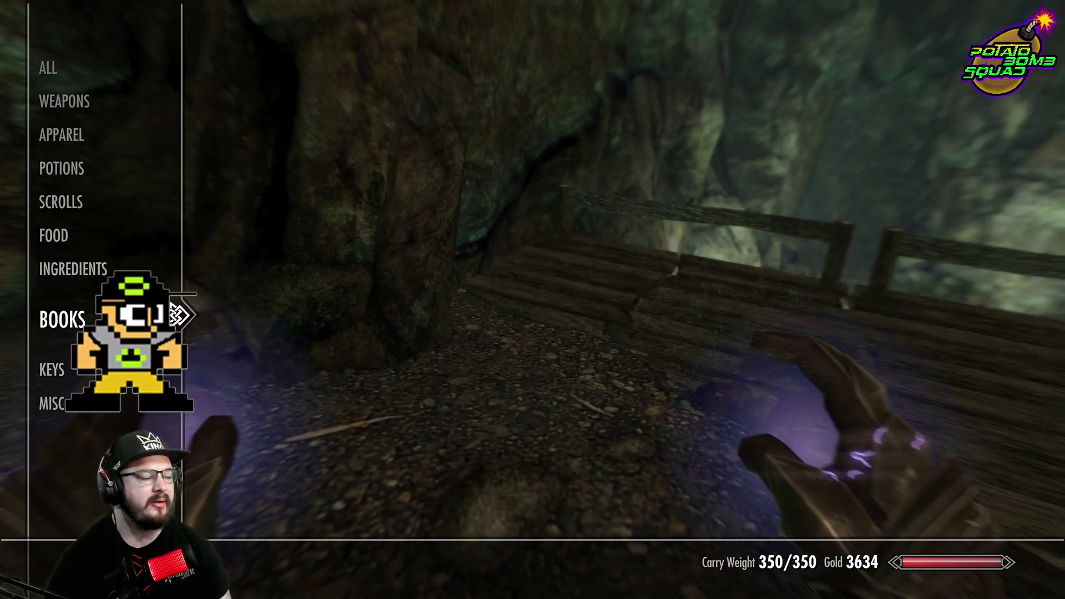
key(Tab)
key(Tab)
key(w)
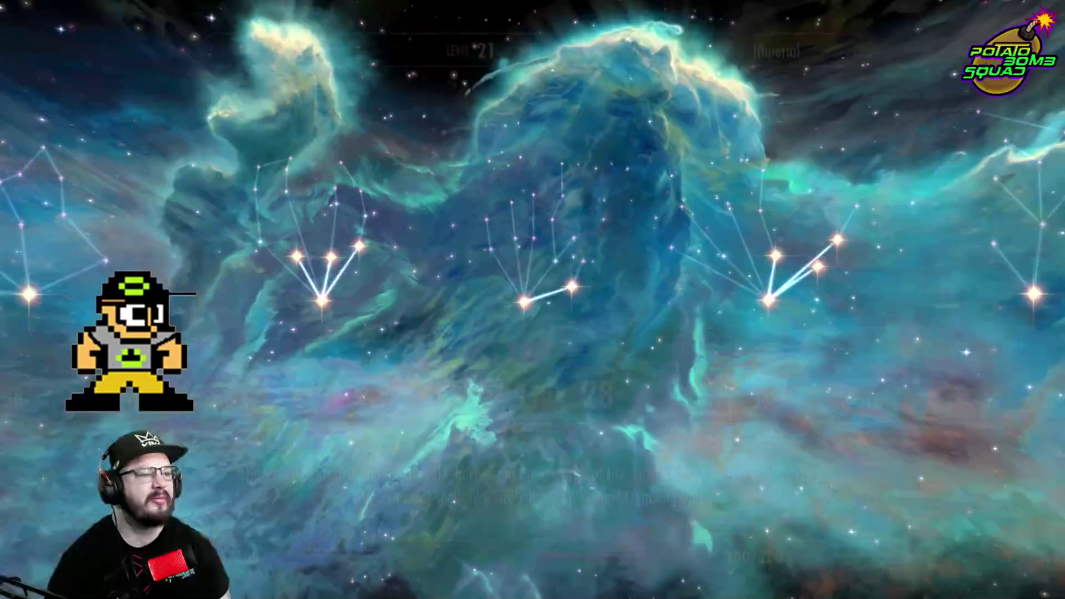
key(Tab)
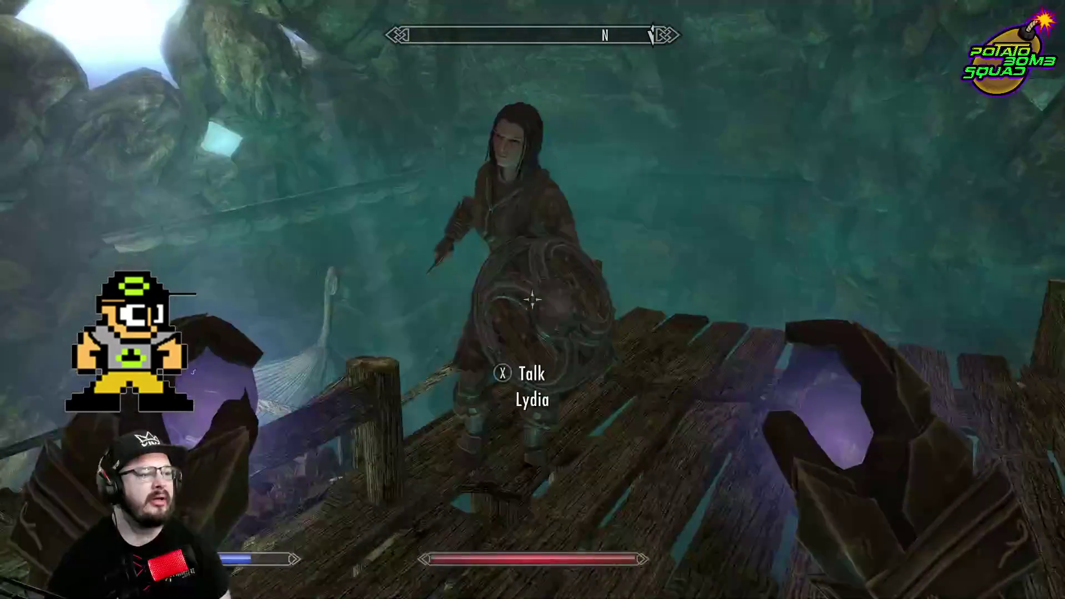
Talk to Lydia and choose 'I need to trade some things with you.'
key(e)
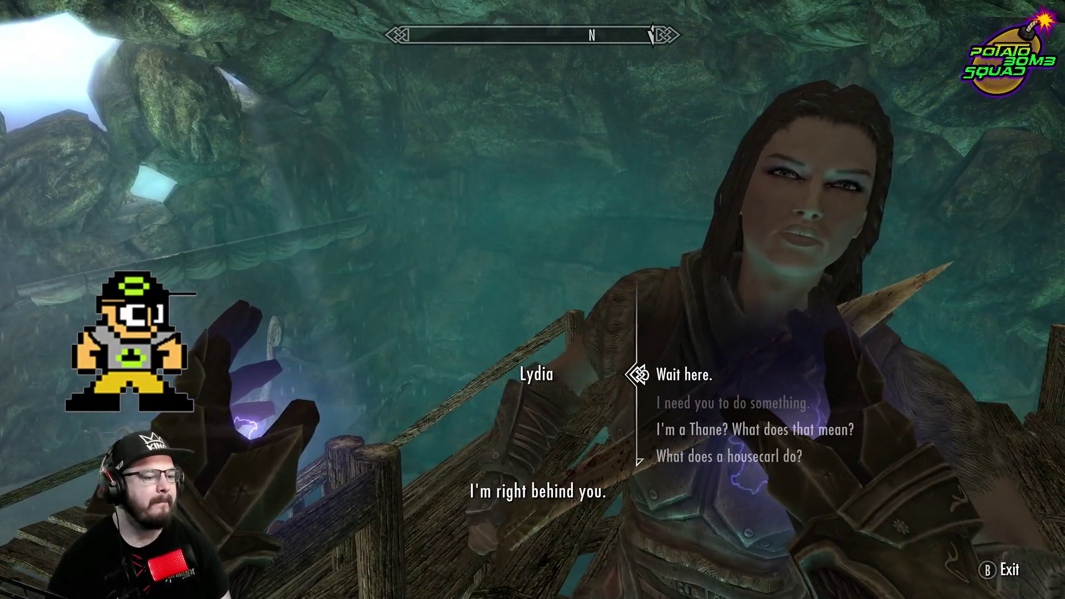
key(s)
key(s)
key(s)
key(s)
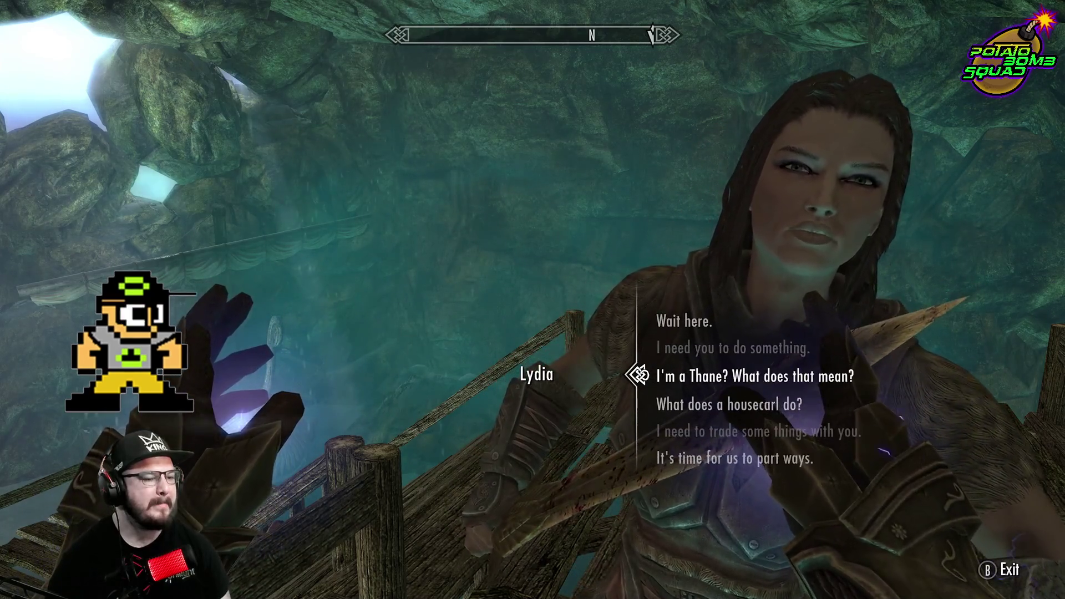
key(e)
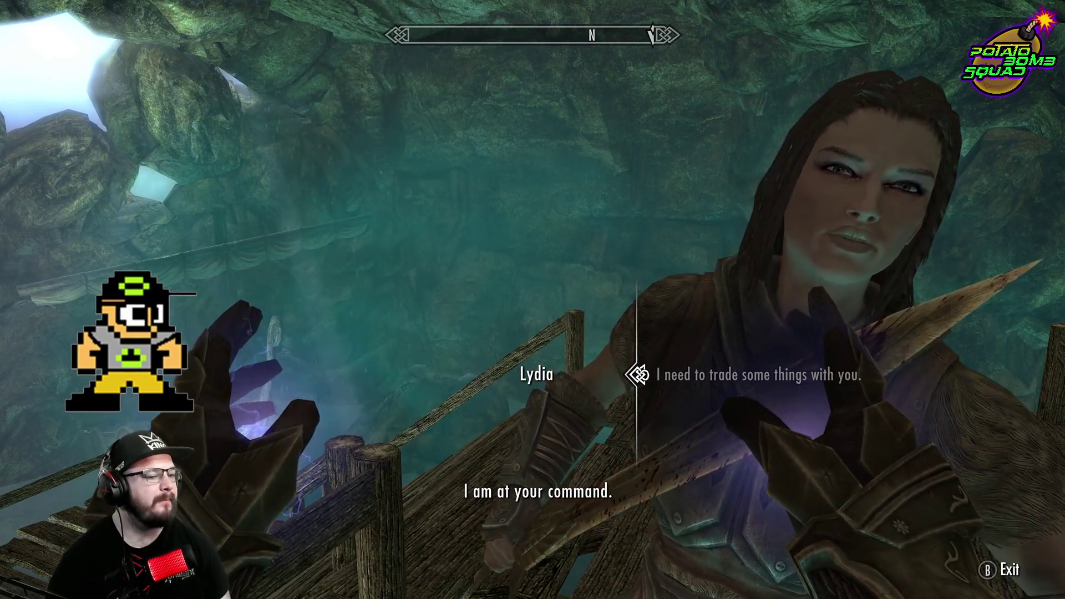
Give Lydia your Iron War Axe of Torpor, Orcish Bow and Steel Mace
key(a)
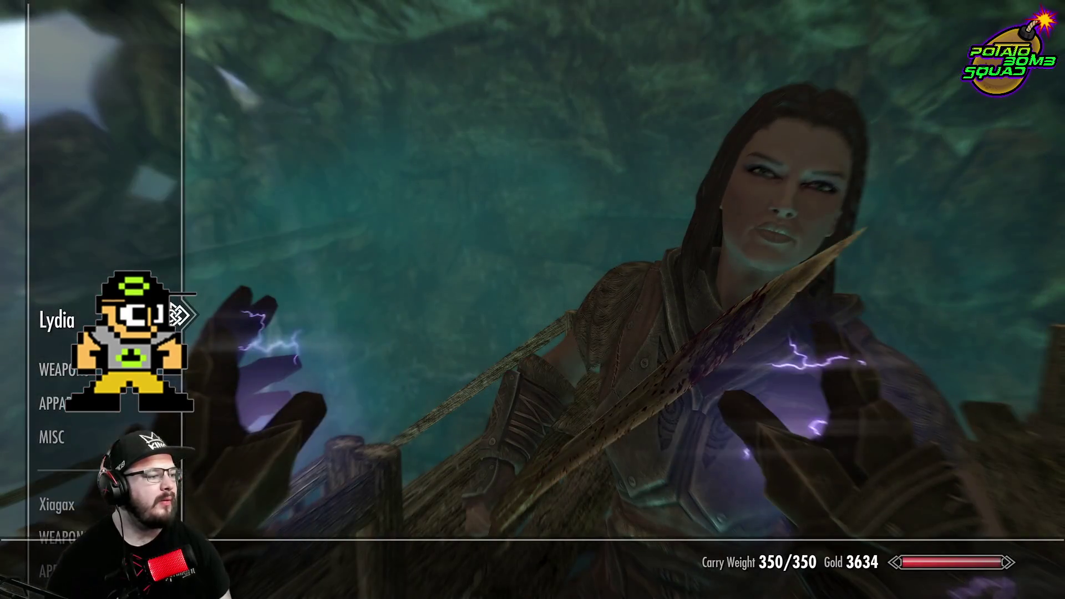
key(s)
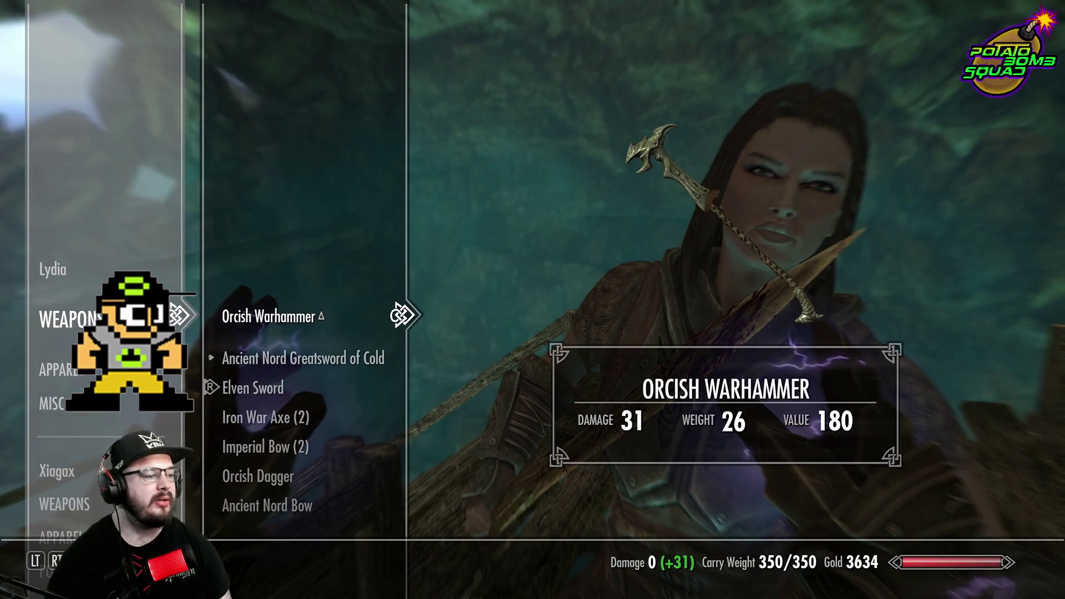
key(a)
key(s)
key(s)
key(s)
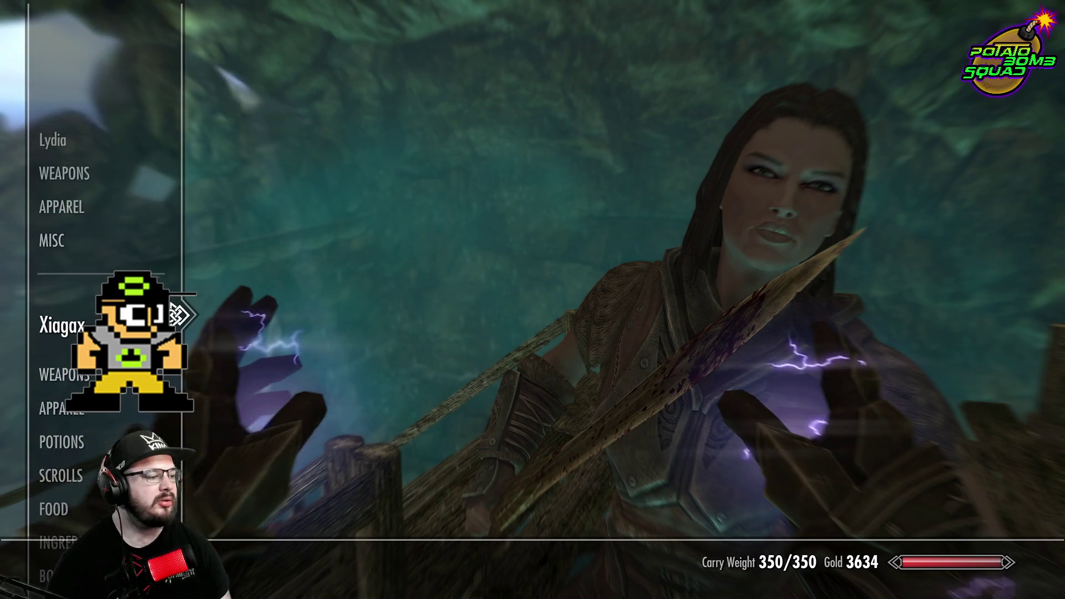
key(d)
key(s)
key(s)
key(s)
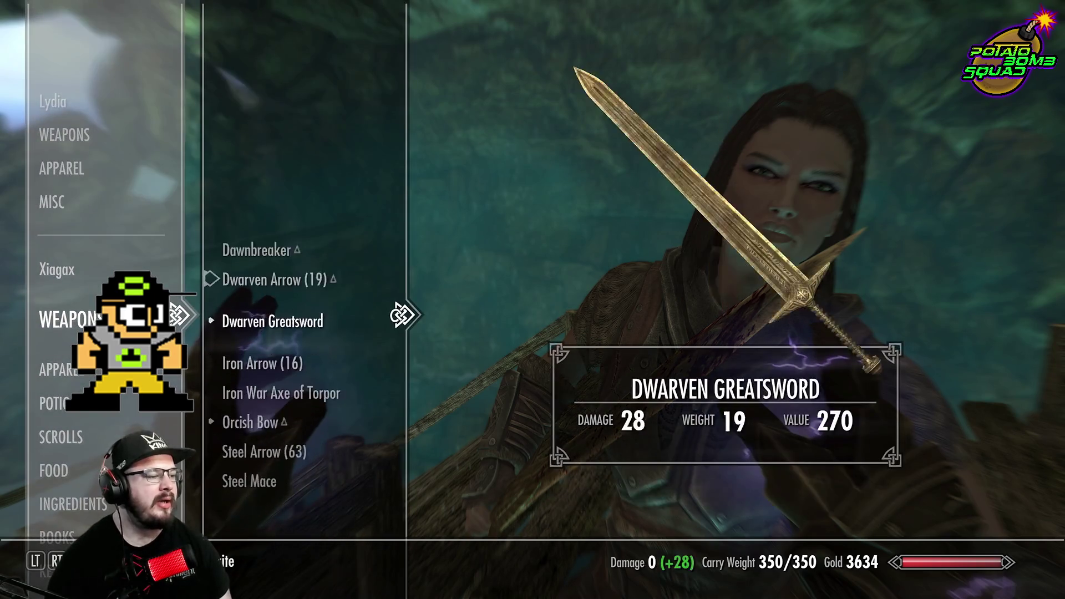
key(e)
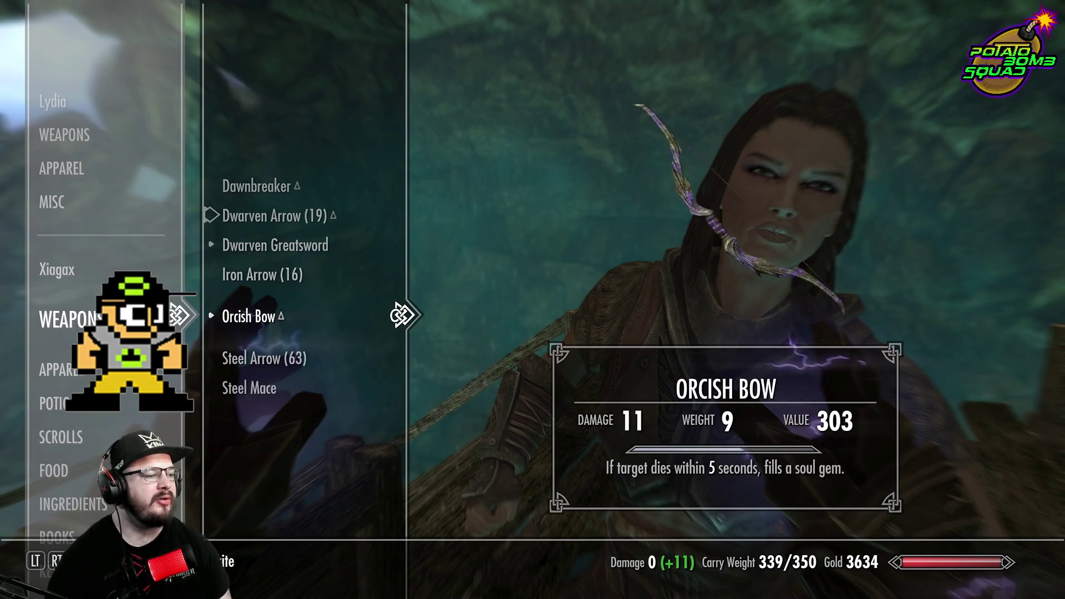
key(e)
key(e)
key(a)
Hand Lydia the circlet, Gold Necklace and Hide Bracers of Wielding from your apparel
key(s)
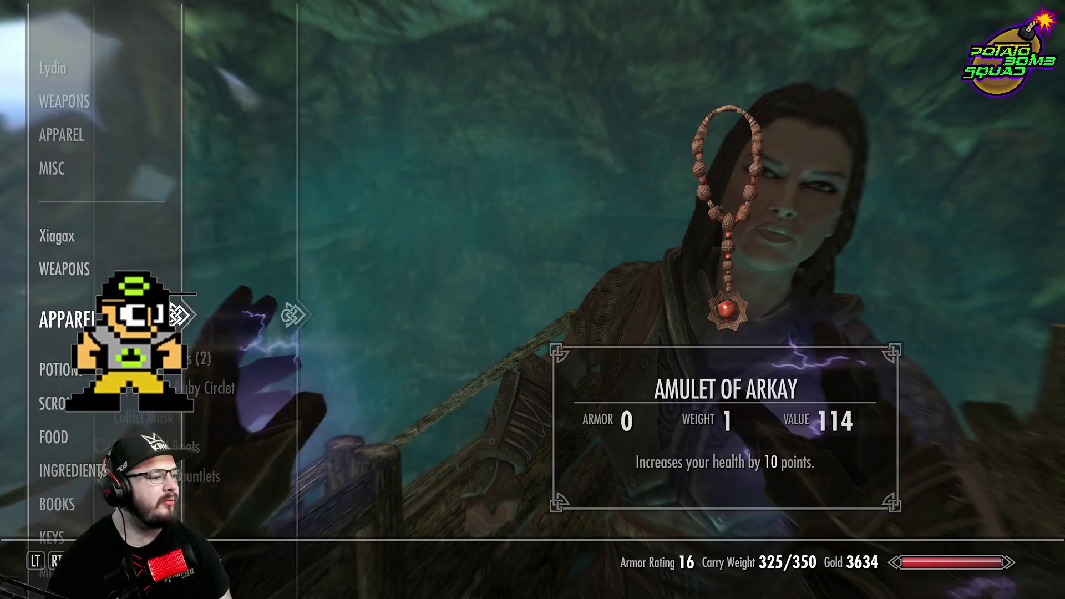
key(d)
key(s)
key(s)
key(e)
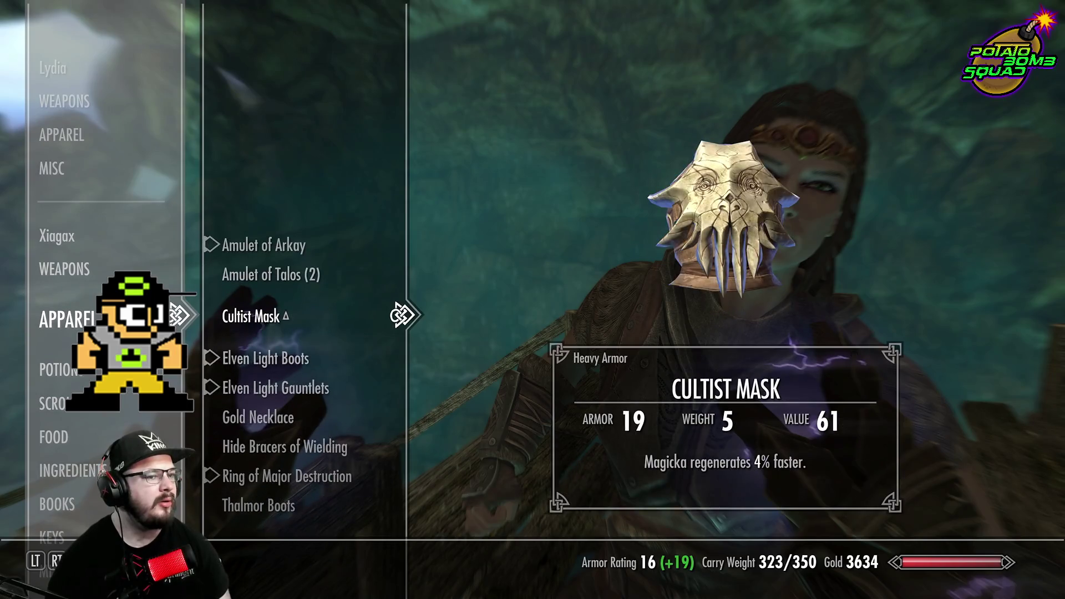
key(s)
key(s)
key(s)
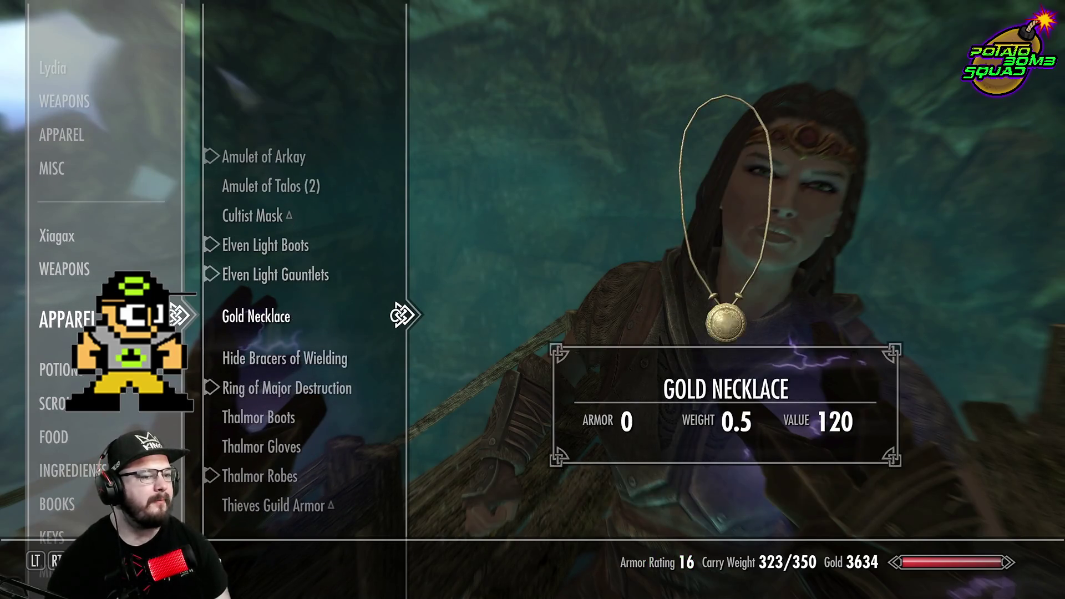
key(e)
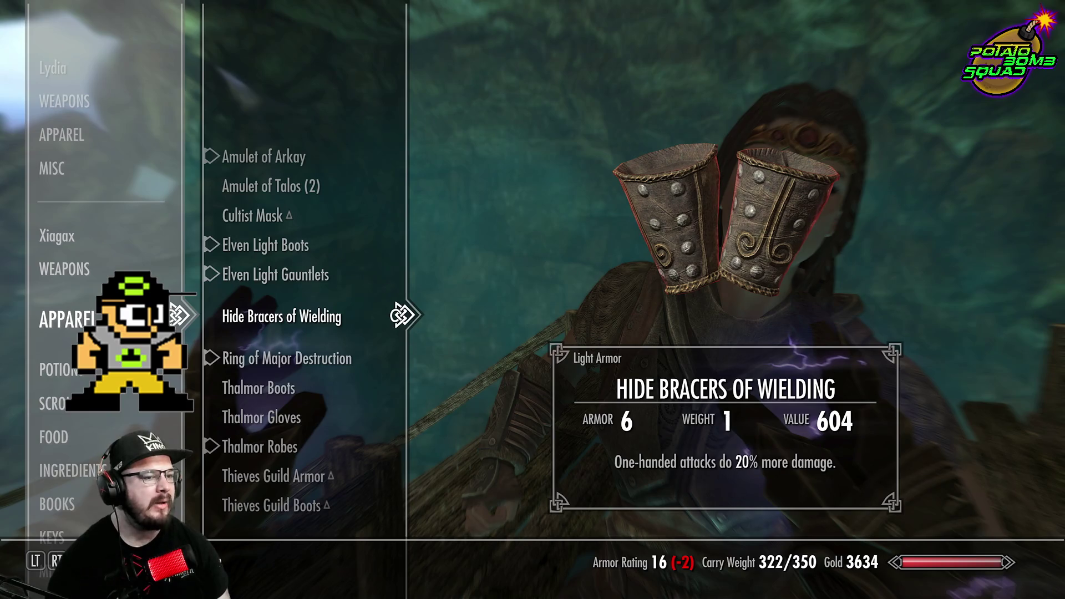
key(e)
Look over the Thalmor Boots and Thieves Guild Armor, Gloves and Hood, keeping them
key(s)
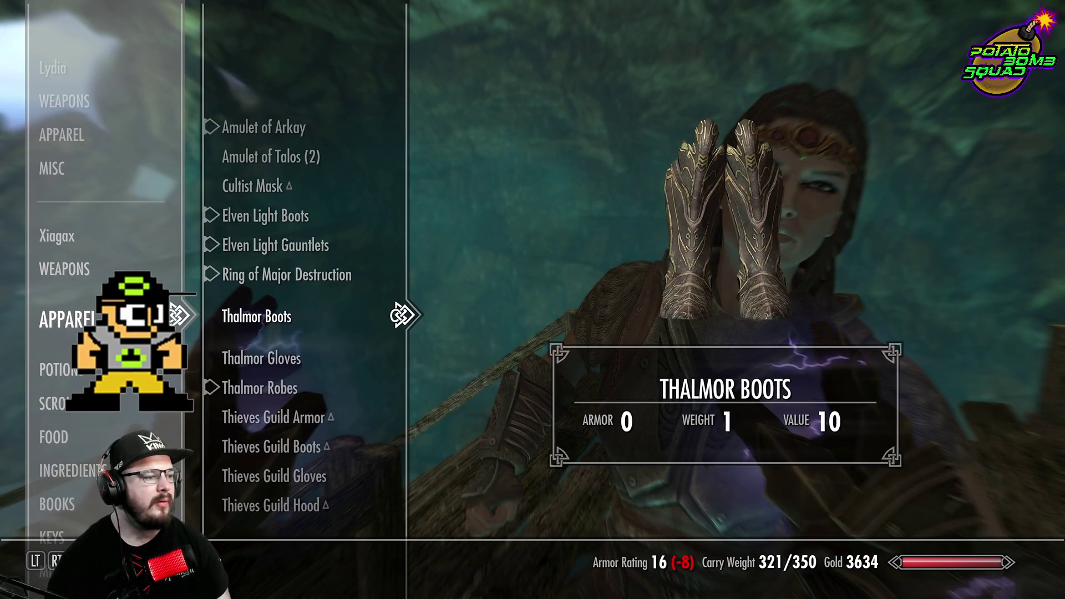
key(w)
key(s)
key(s)
key(s)
key(s)
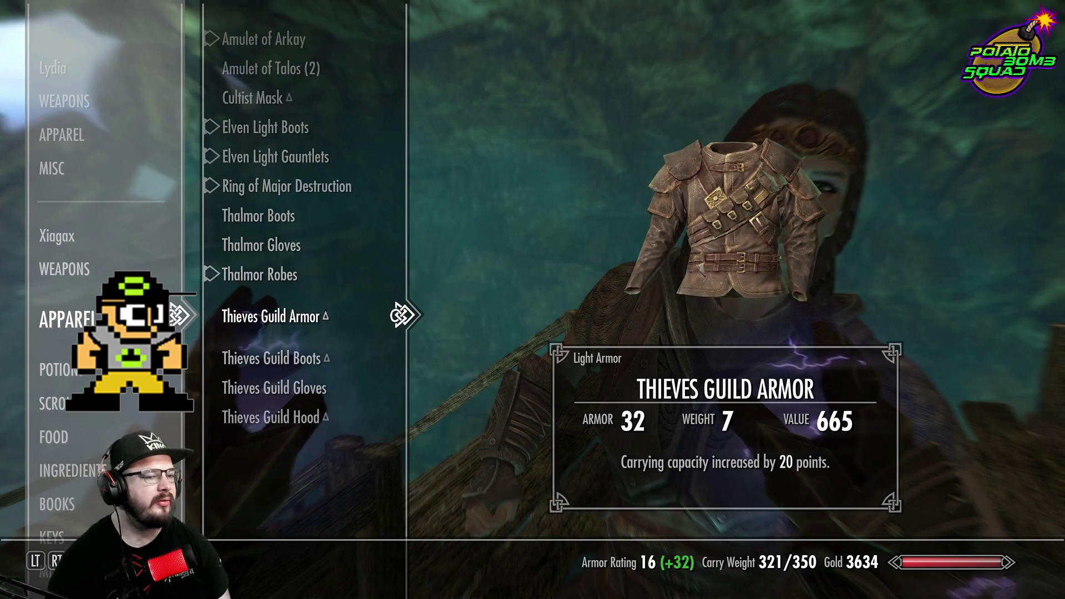
key(s)
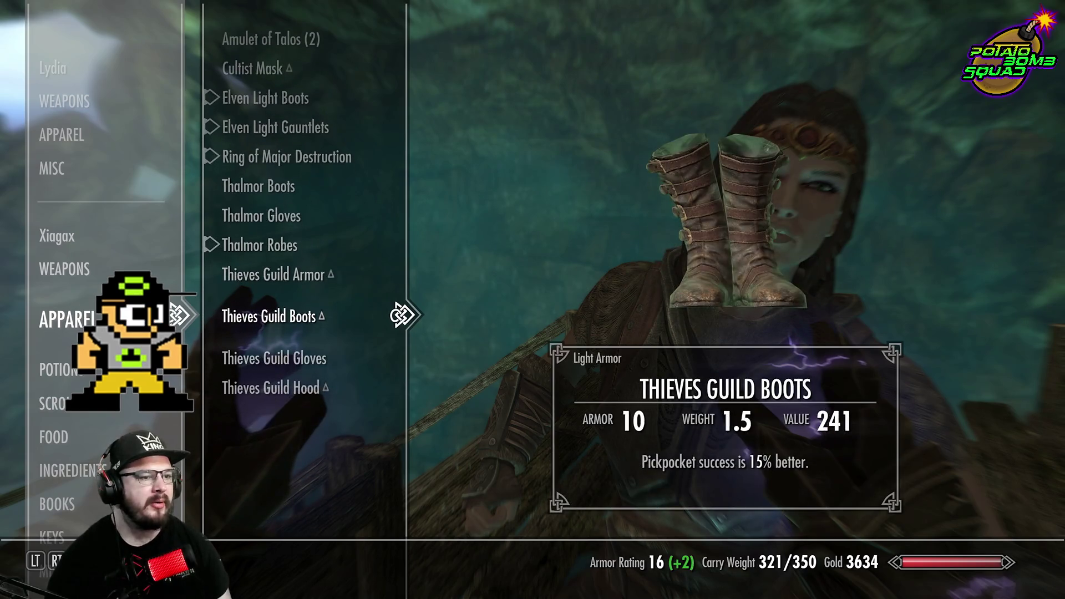
key(w)
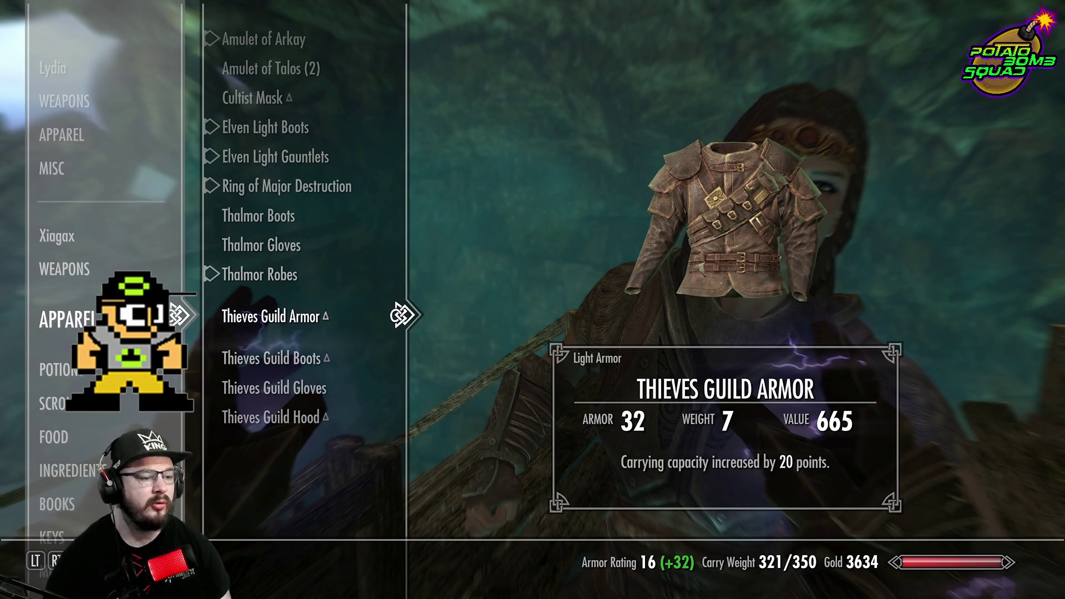
key(s)
key(s)
key(s)
key(a)
Give Lydia all three iron ingots from your misc items, reaching 314/350 carry weight
key(s)
key(d)
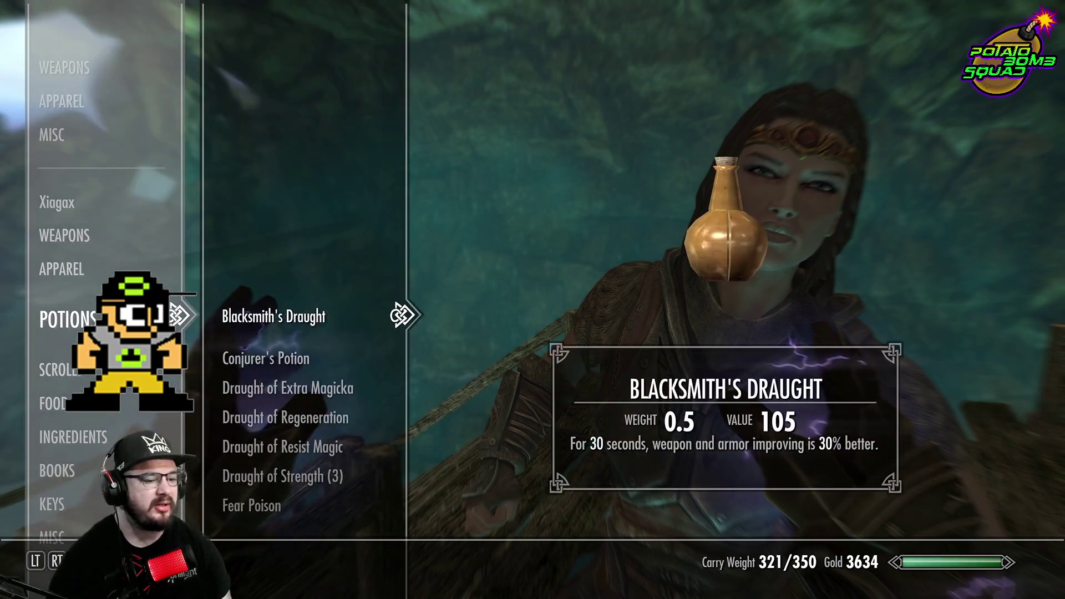
key(a)
key(s)
key(s)
key(s)
key(d)
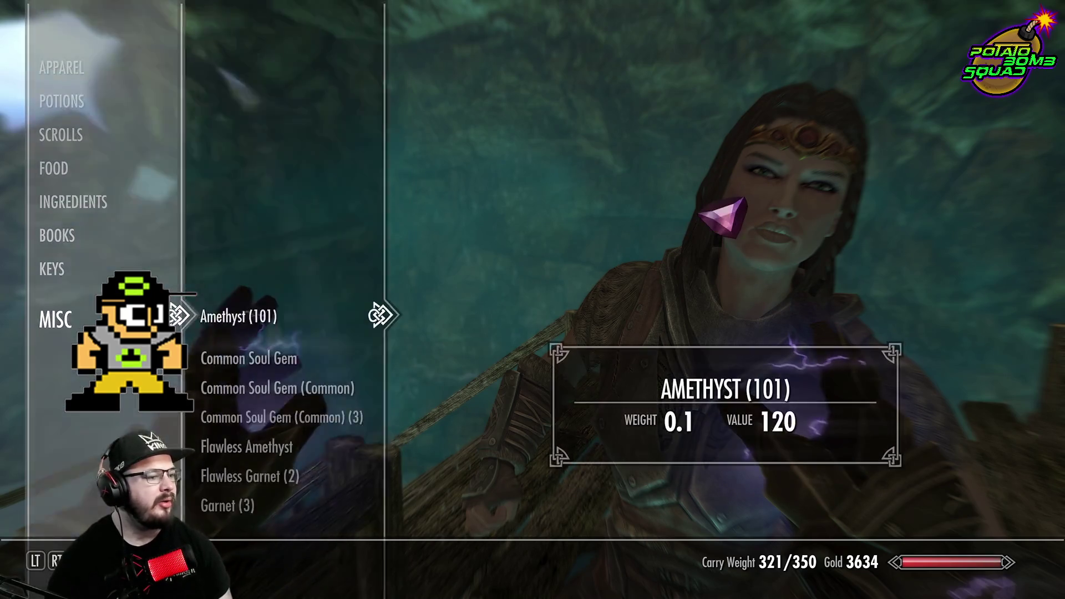
key(s)
key(s)
key(s)
key(s)
key(s)
key(s)
key(s)
key(s)
key(s)
key(s)
key(s)
key(s)
key(s)
key(s)
key(w)
key(s)
key(s)
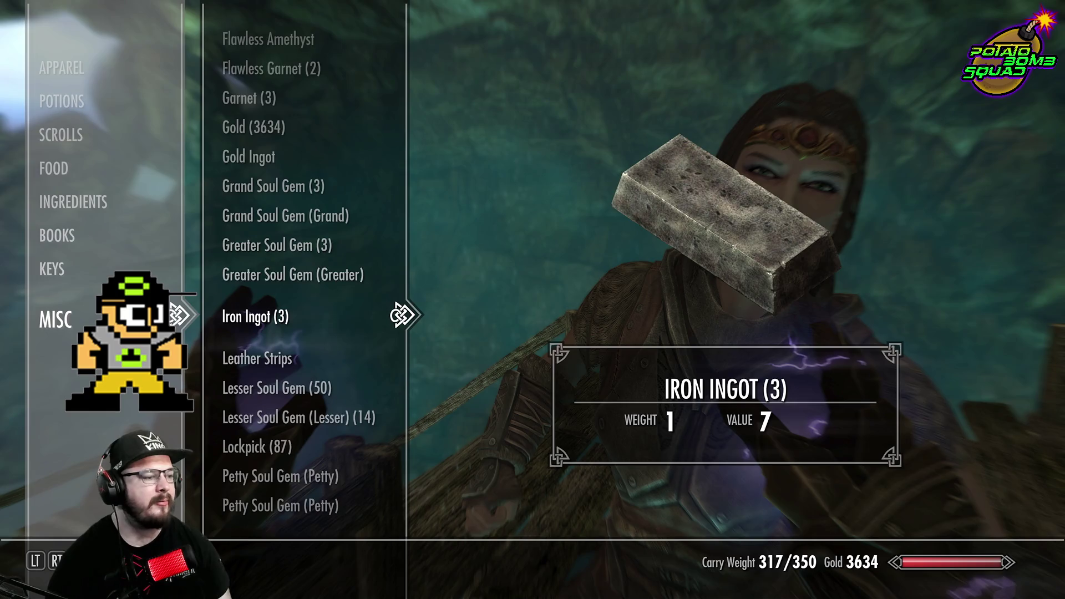
key(r)
key(r)
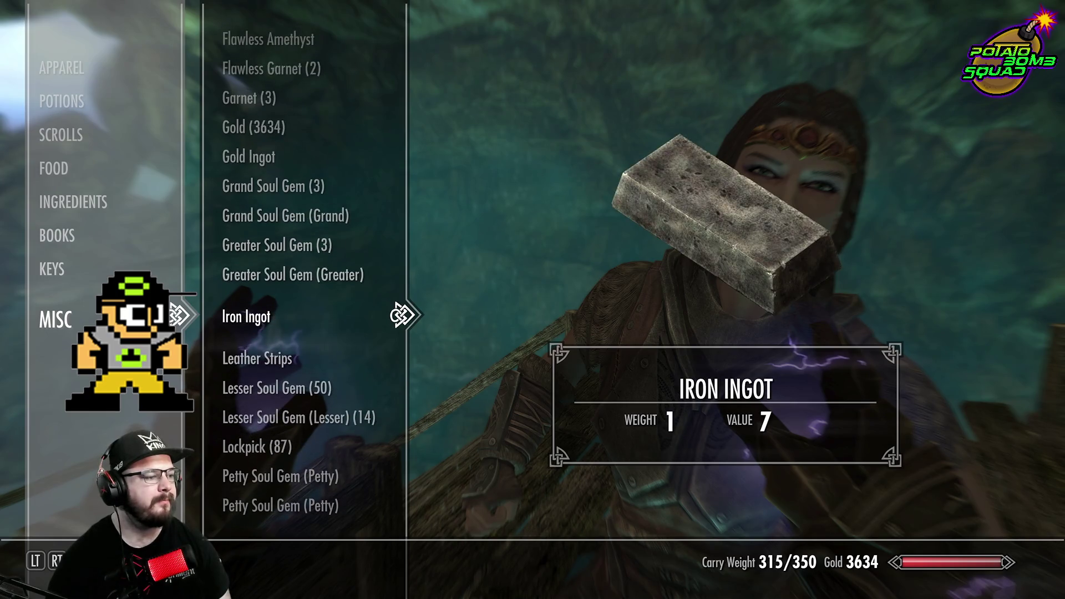
key(r)
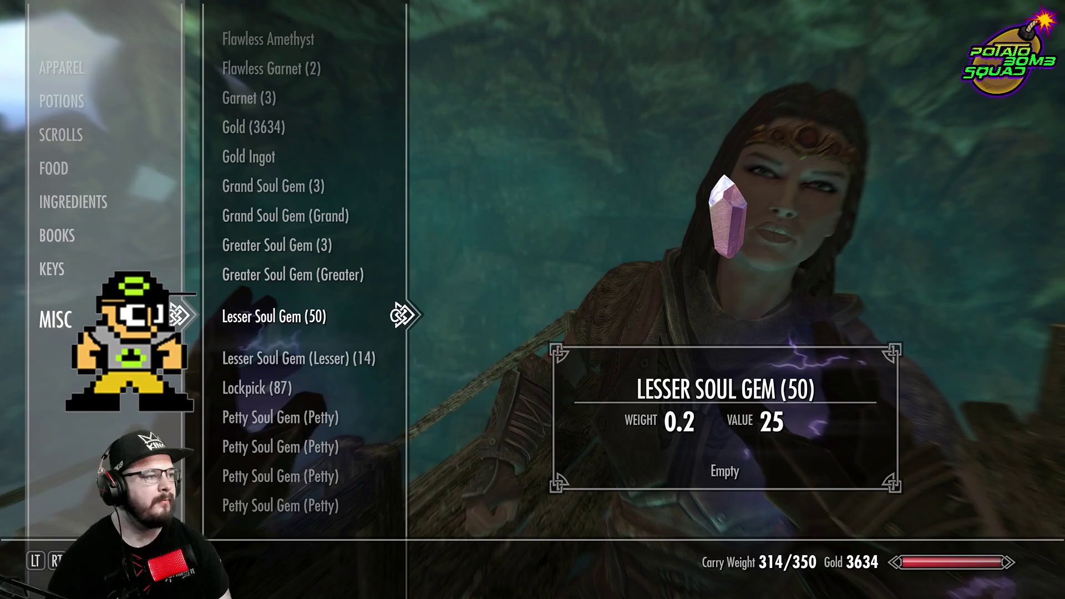
key(s)
key(s)
key(s)
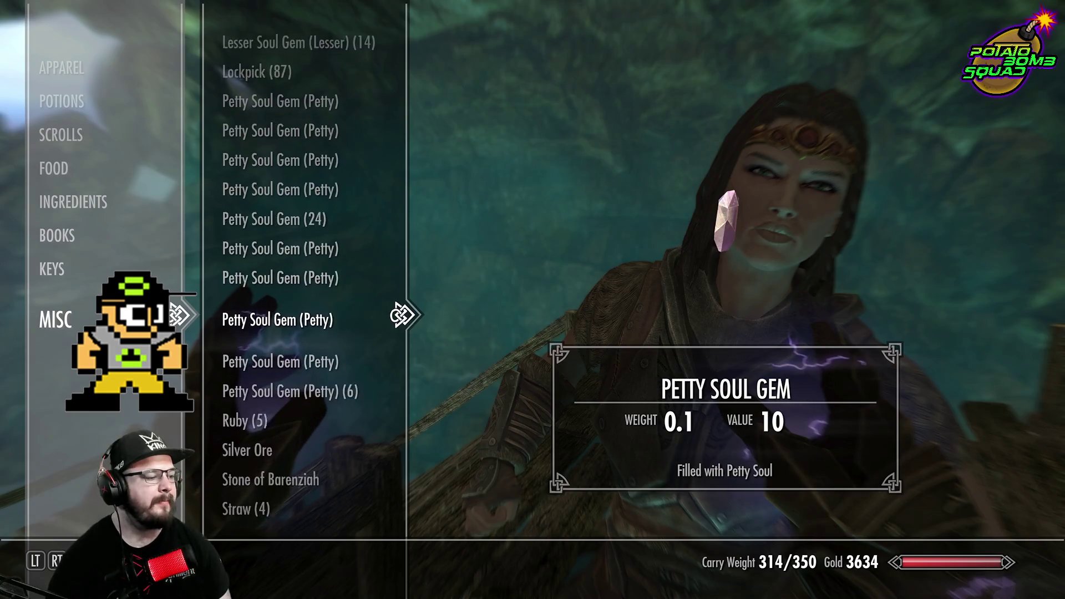